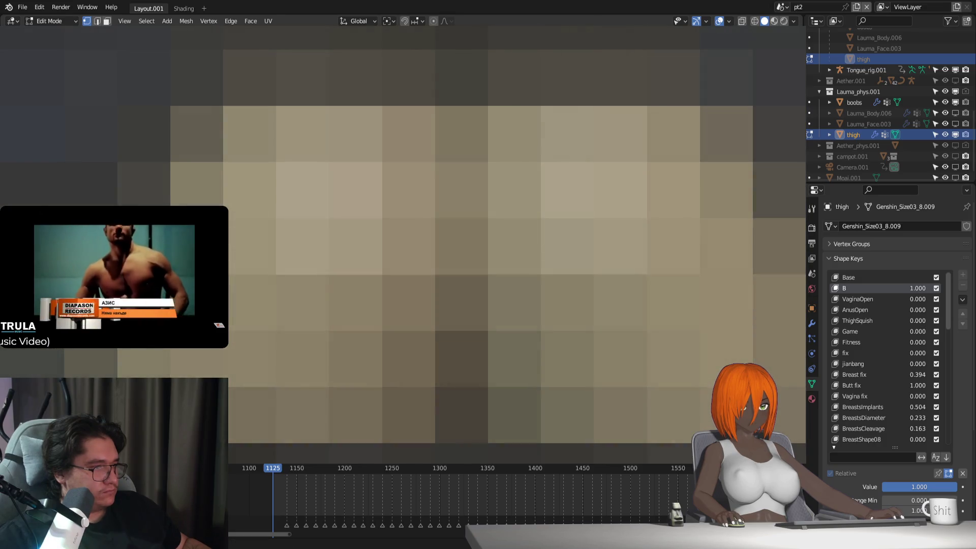
Nudge the thigh vertices, make Base the active shape key, and toggle Shape Key Edit Mode.
key("g")
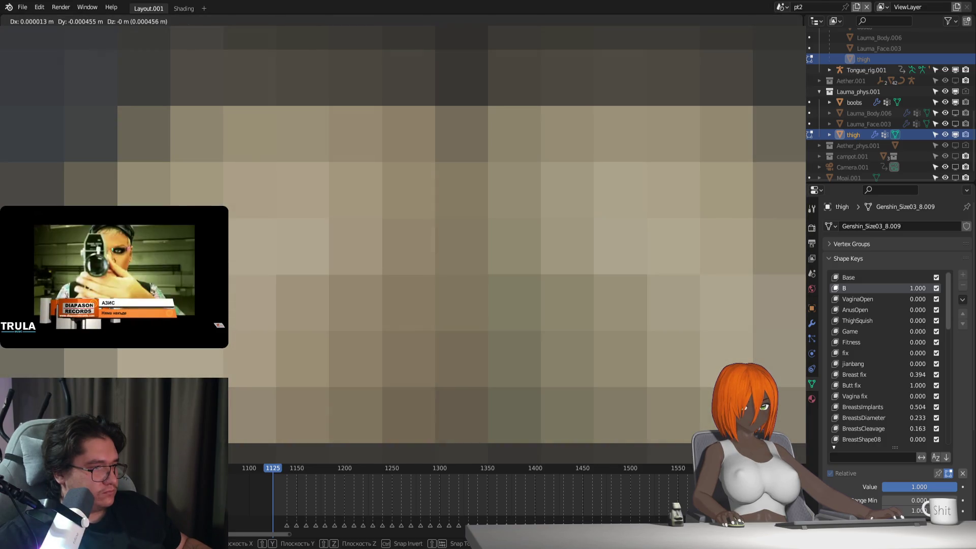
key("Return")
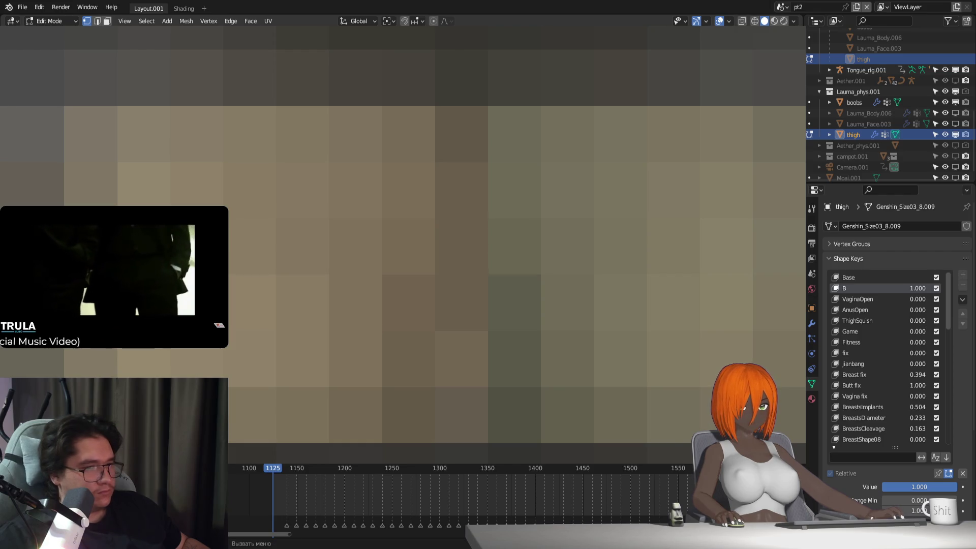
left_click(870, 276)
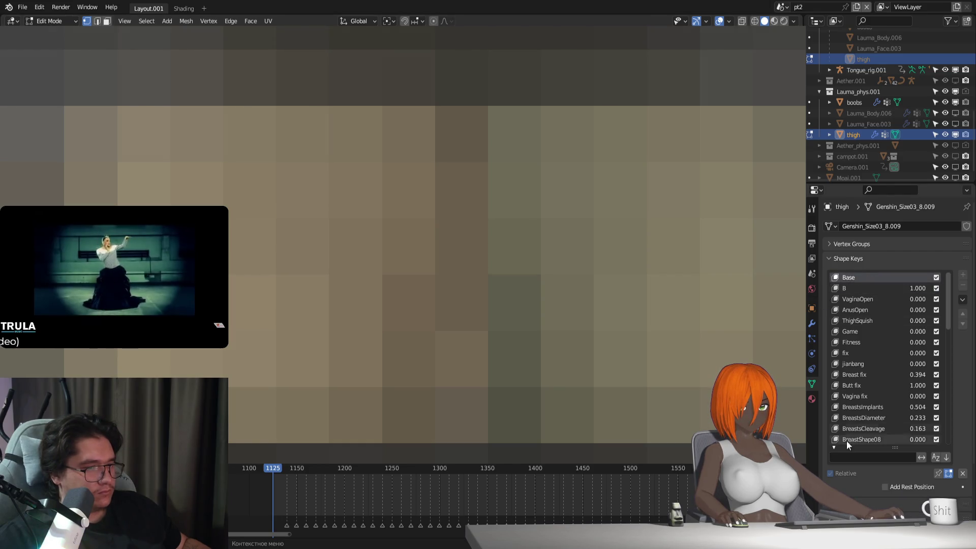
left_click(948, 473)
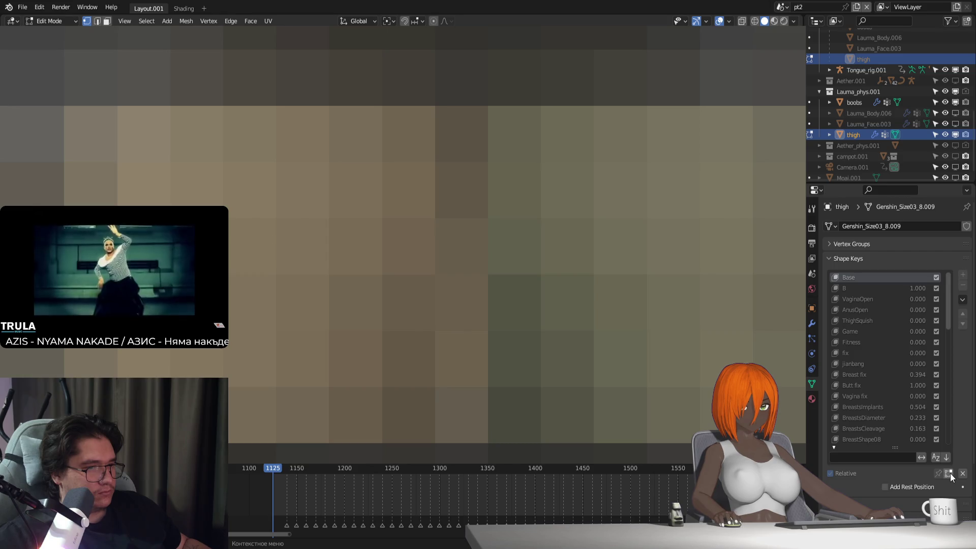
left_click(949, 473)
Switch to Object Mode and back, leaving shape keys shown while editing.
key("Tab")
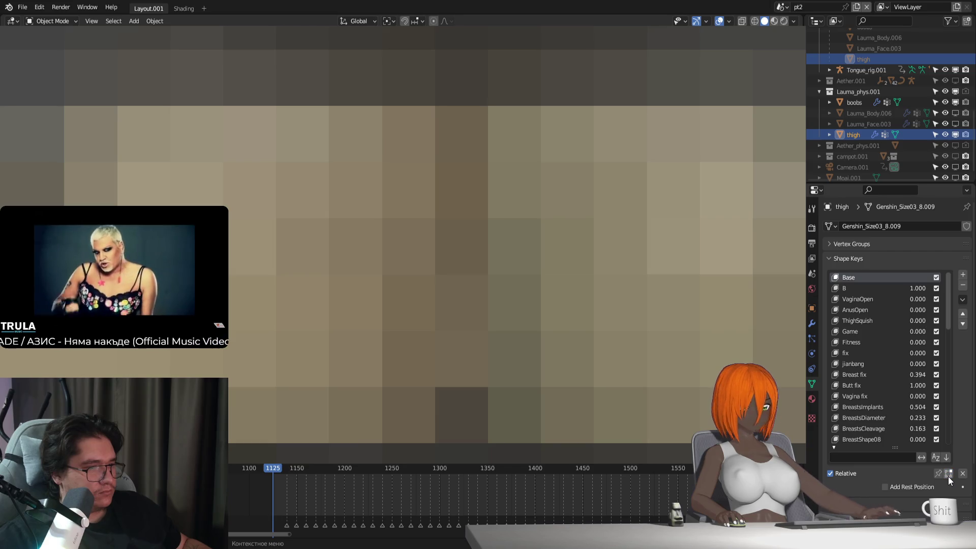
key("Tab")
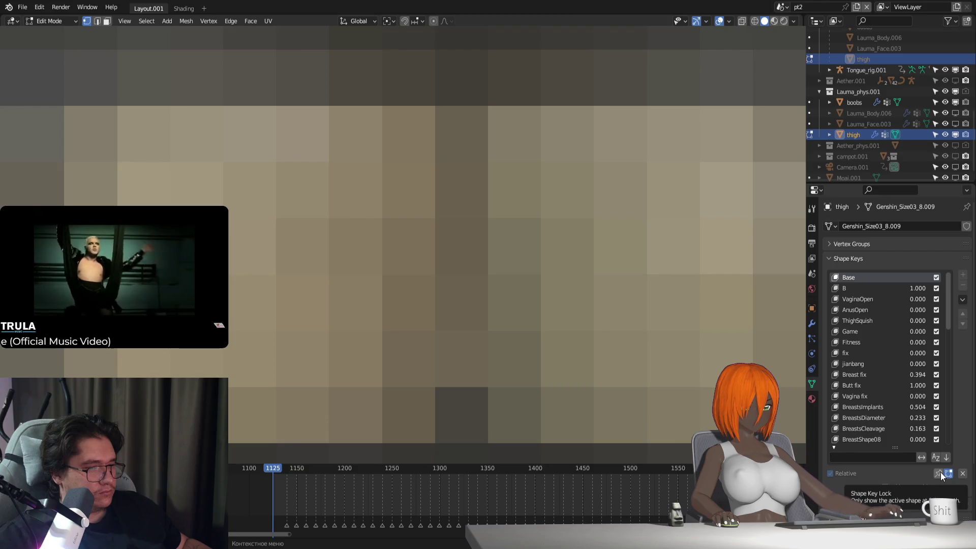
left_click(948, 473)
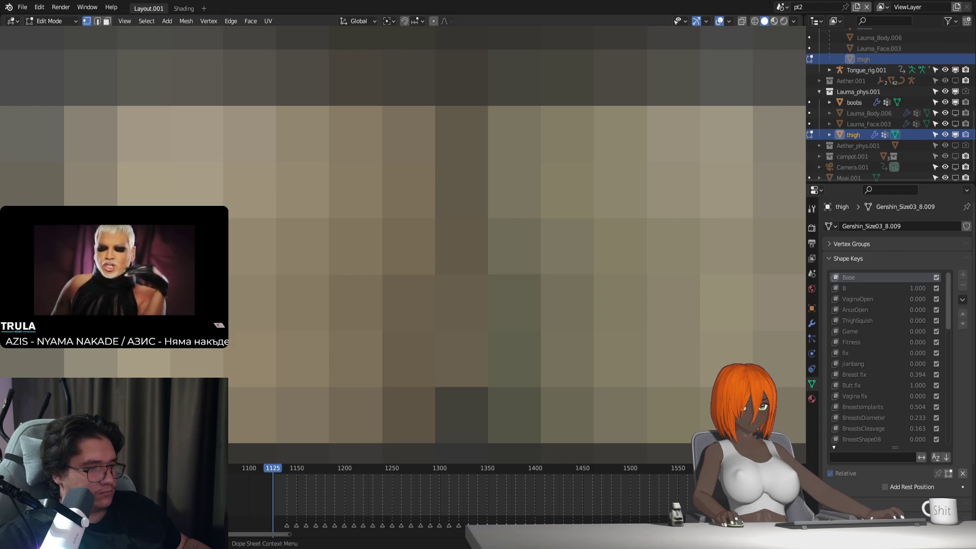
left_click(951, 473)
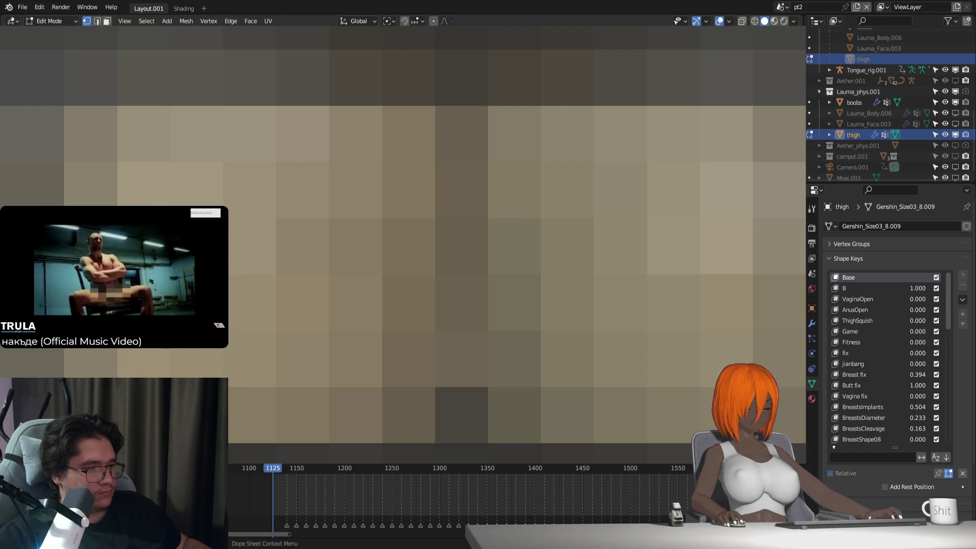
Scroll through the shape key settings and return the thigh to Object Mode.
scroll(895, 492, "down", 2)
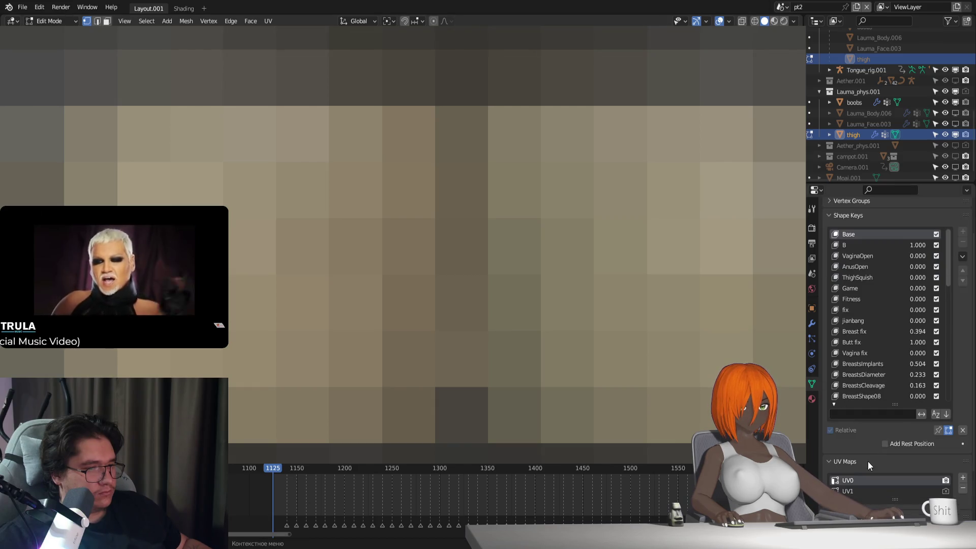
scroll(867, 449, "down", 2)
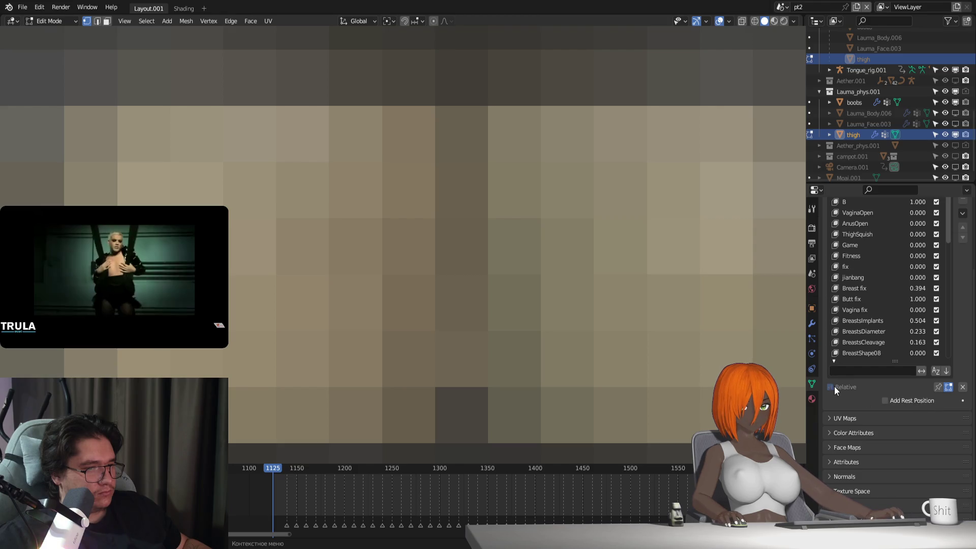
scroll(924, 395, "up", 2)
key("Tab")
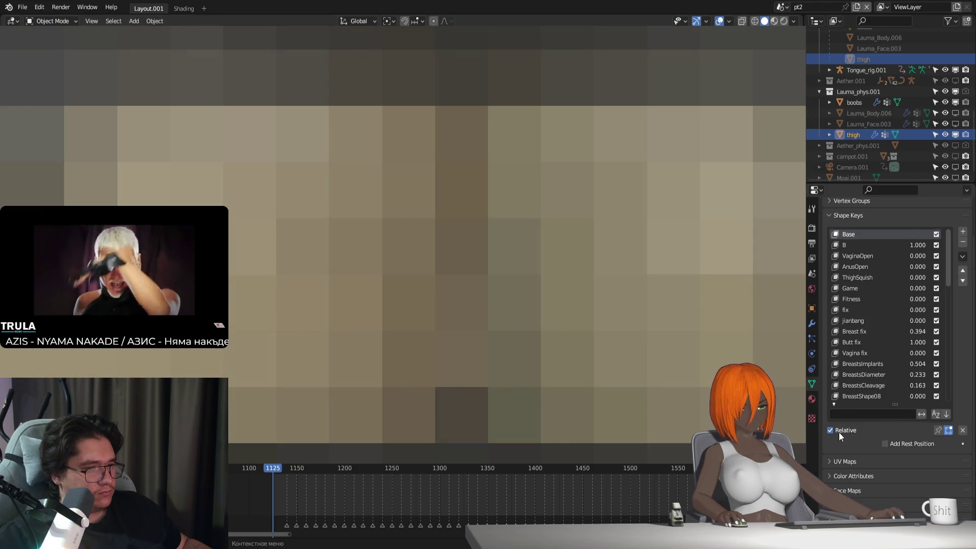
Toggle Relative shape keys off and on, keep Linear interpolation, and leave Relative enabled.
left_click(835, 430)
left_click(835, 430)
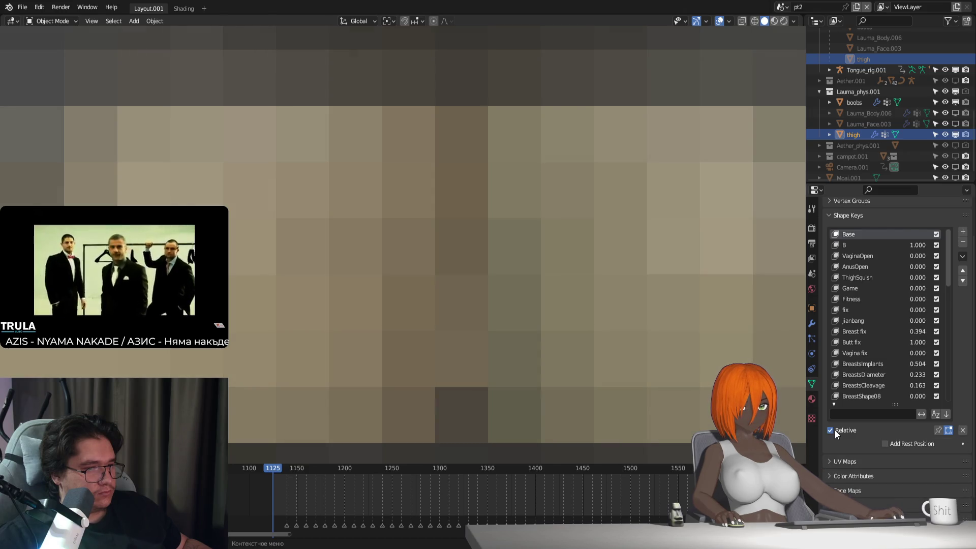
left_click(835, 430)
left_click(908, 443)
left_click(899, 444)
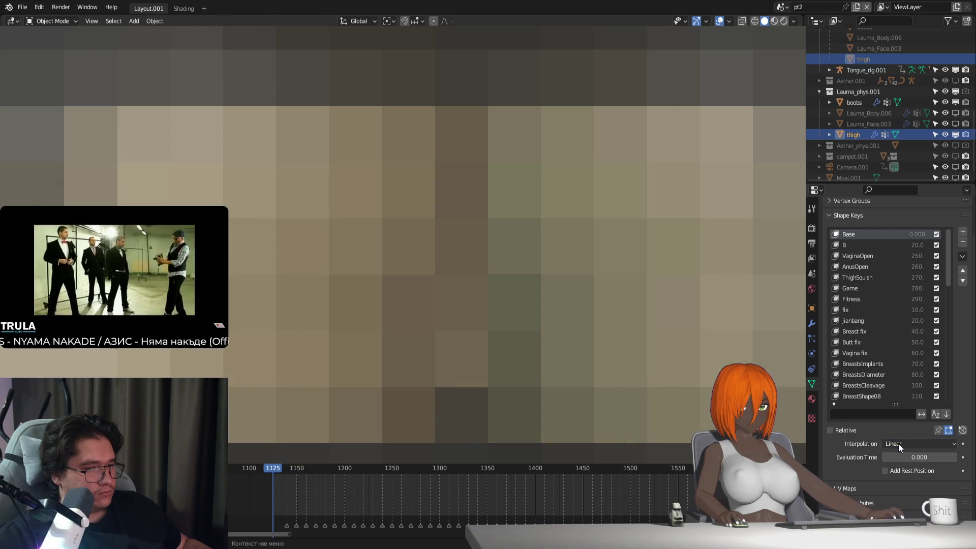
left_click(842, 431)
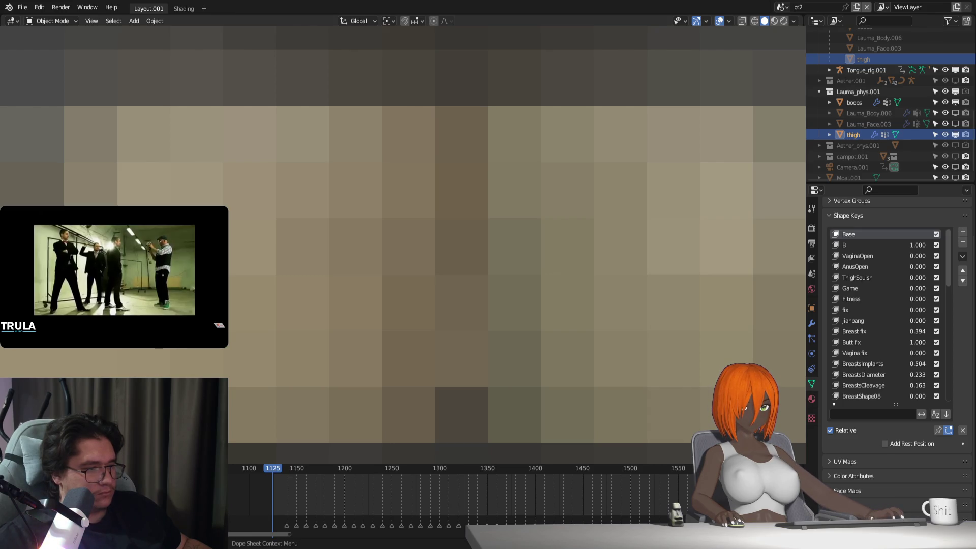
Check the B shape key, make Base active, and compare Object and Edit Mode, ending in Edit Mode.
left_click(885, 244)
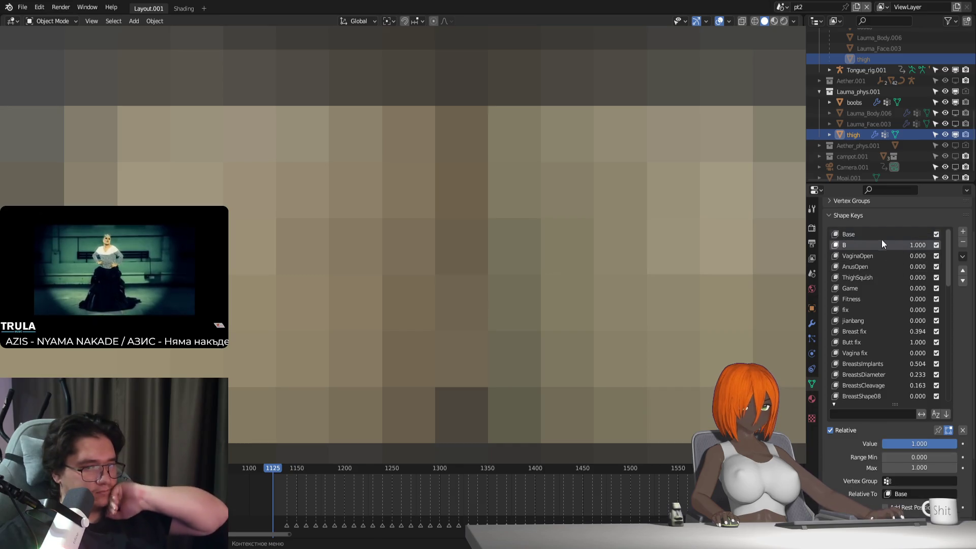
left_click(856, 233)
key("Tab")
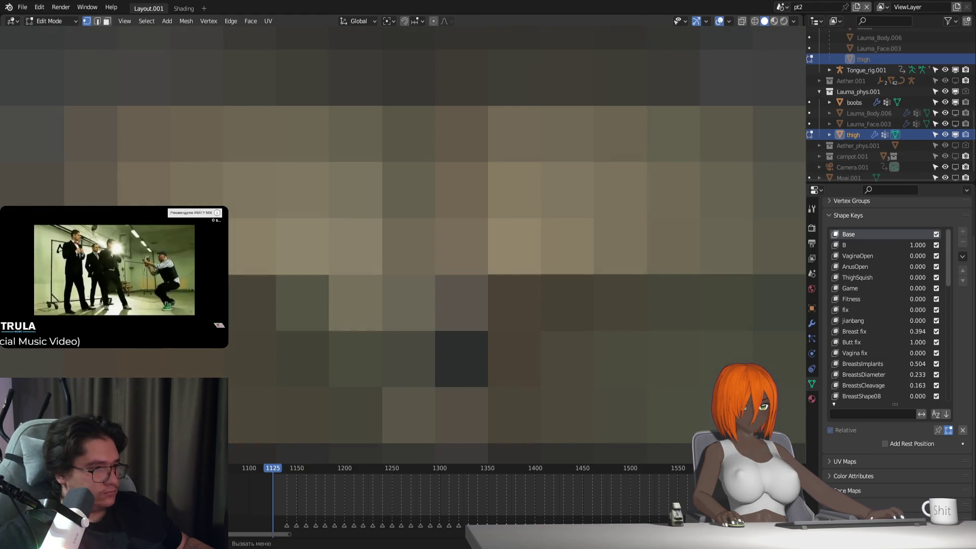
key("Tab")
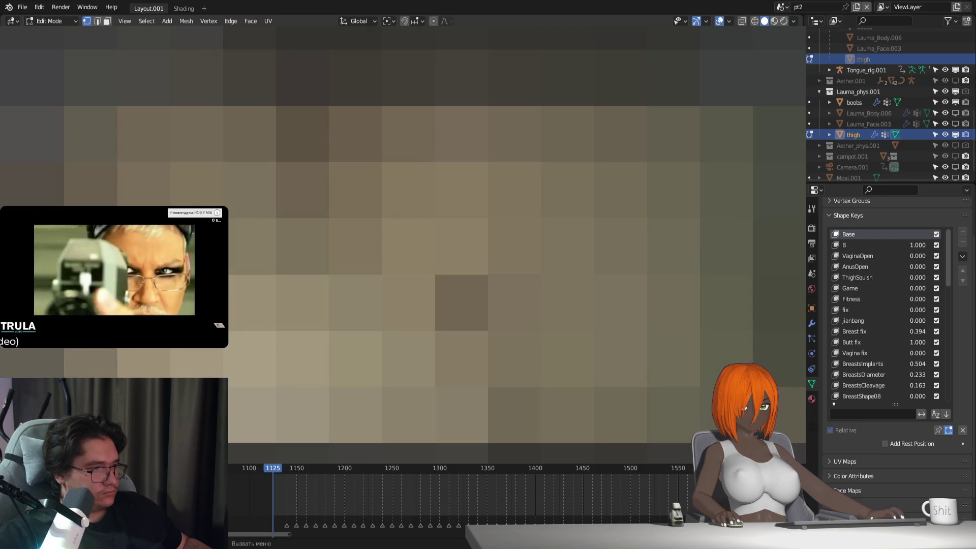
key("Tab")
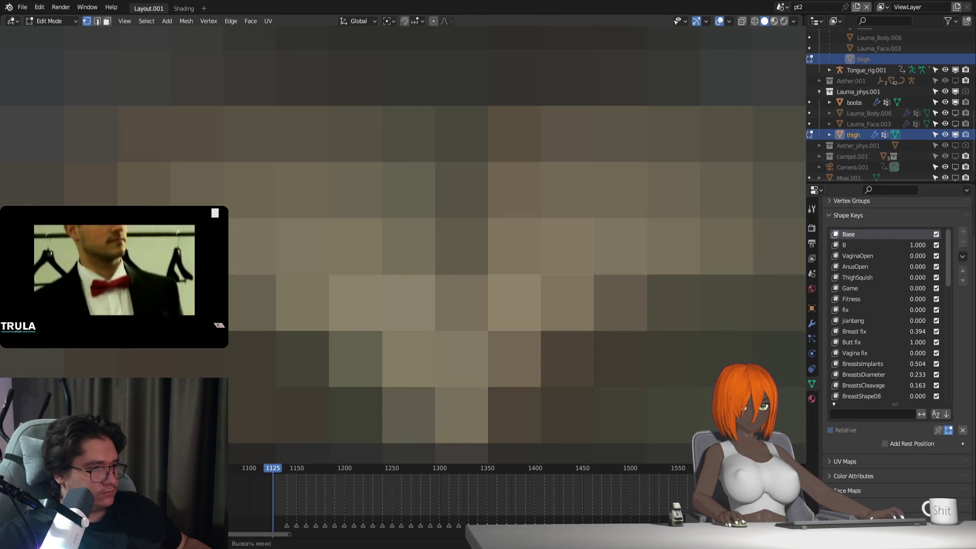
key("Tab")
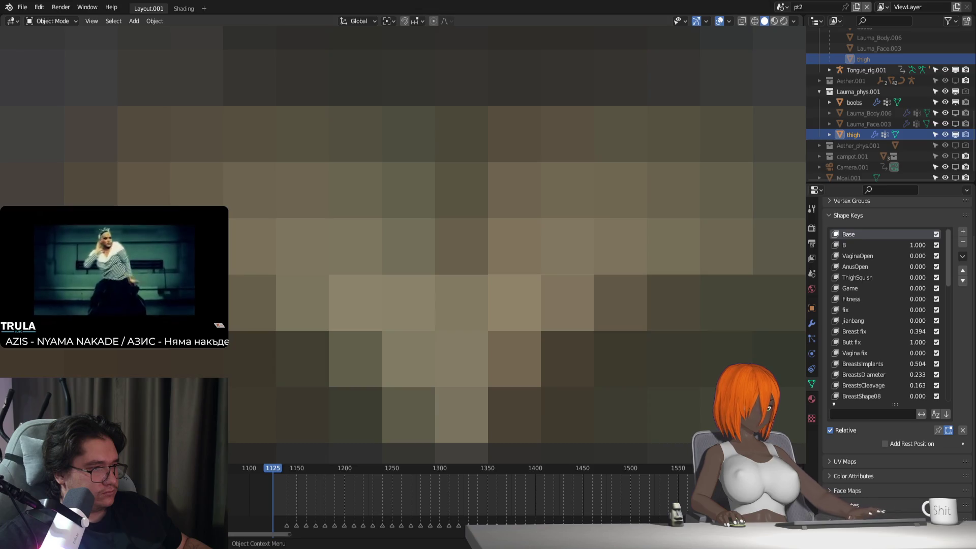
key("Tab")
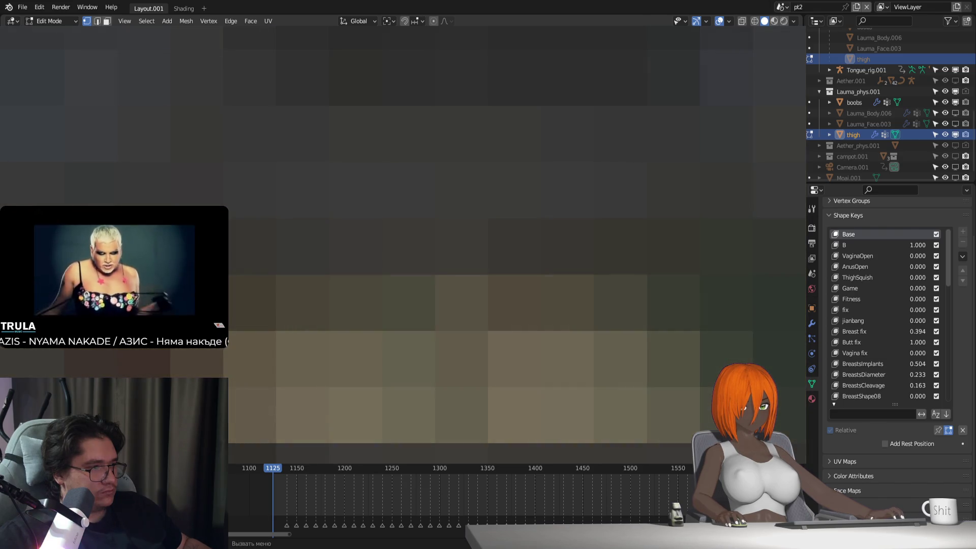
Shift the selected thigh vertices about 0.002 m with two small moves, then pan the view.
key("Tab")
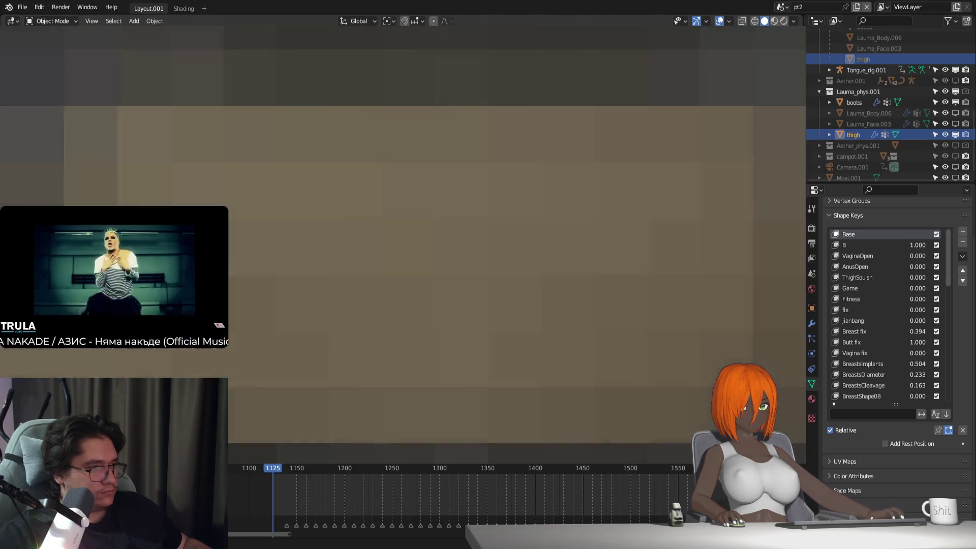
key("Tab")
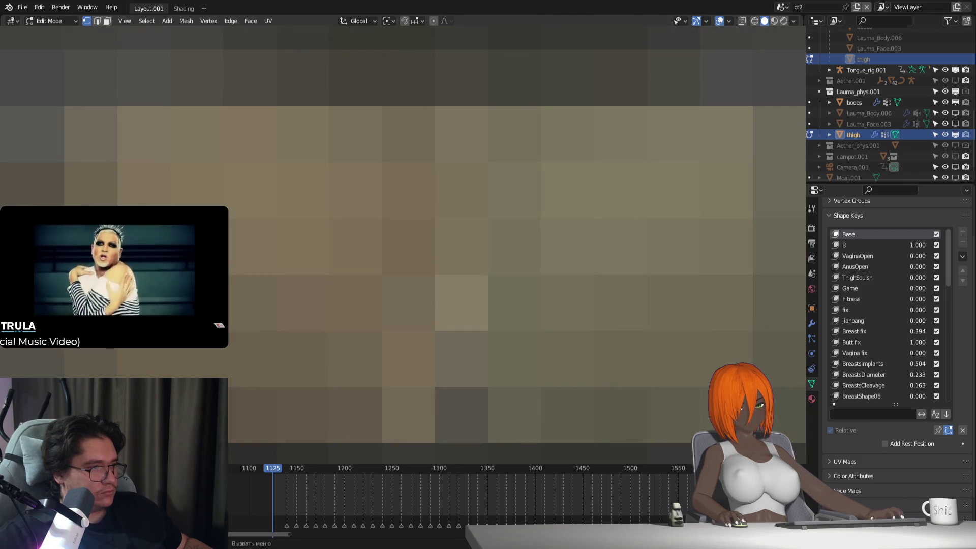
key("g")
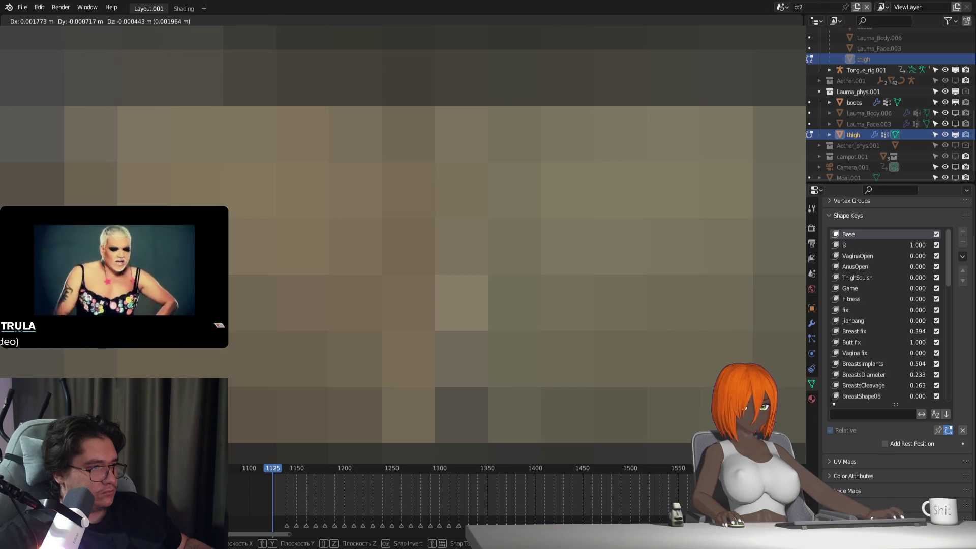
key("Return")
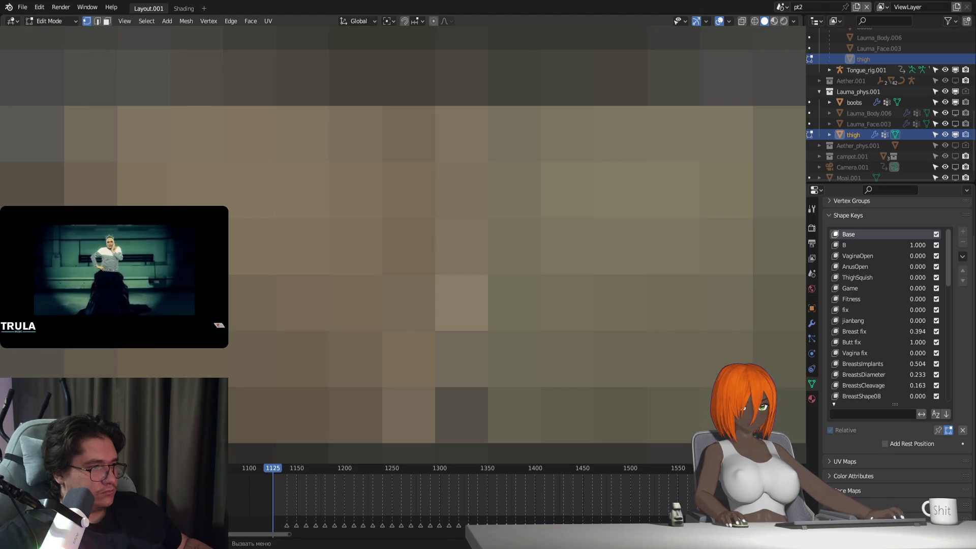
key("g")
key("Return")
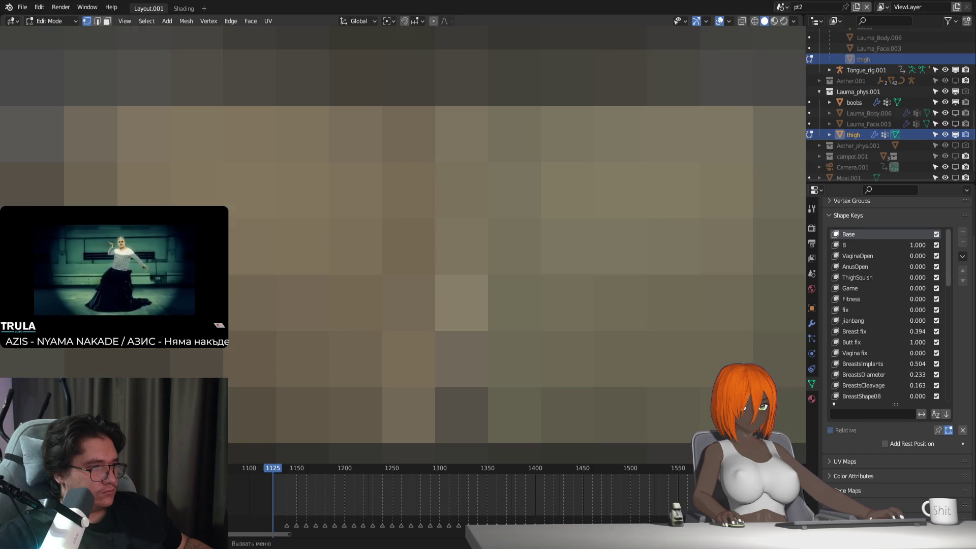
middle_click_drag(509, 229, 478, 244, "shift")
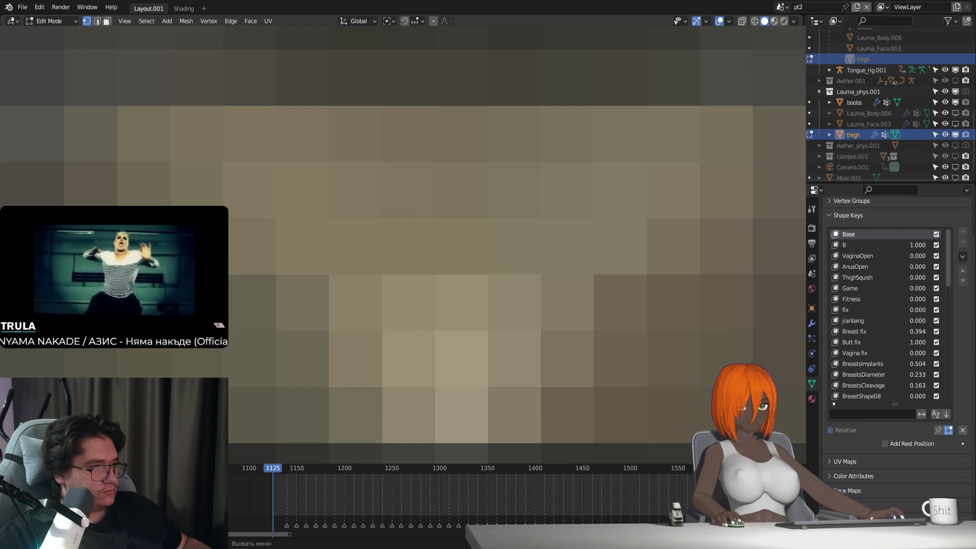
Make two small vertex moves, check the thigh in Object Mode, and return to Edit Mode.
key("g")
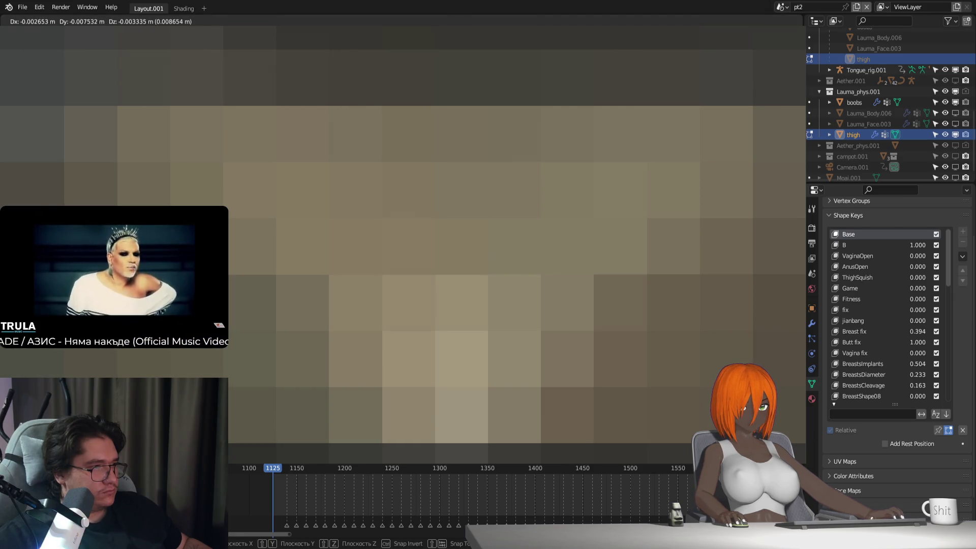
key("Return")
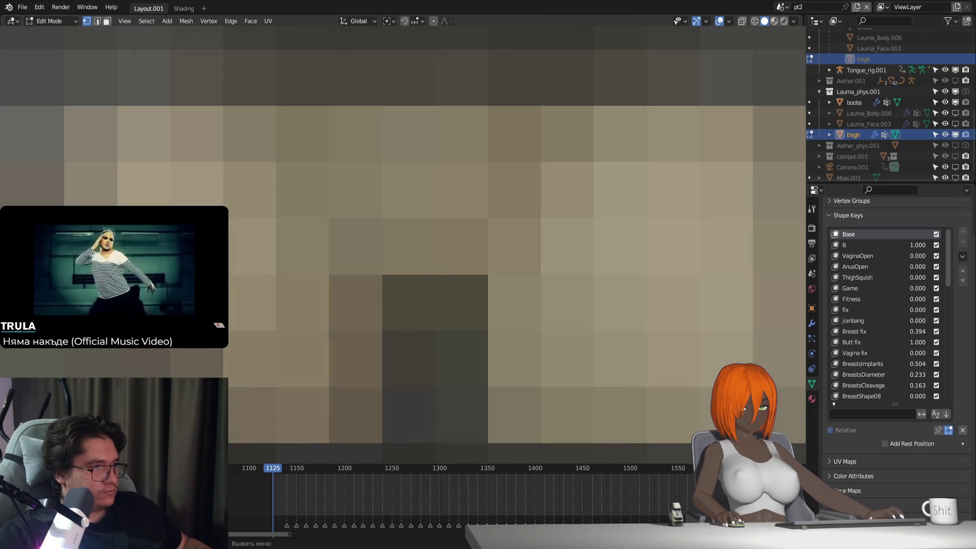
key("g")
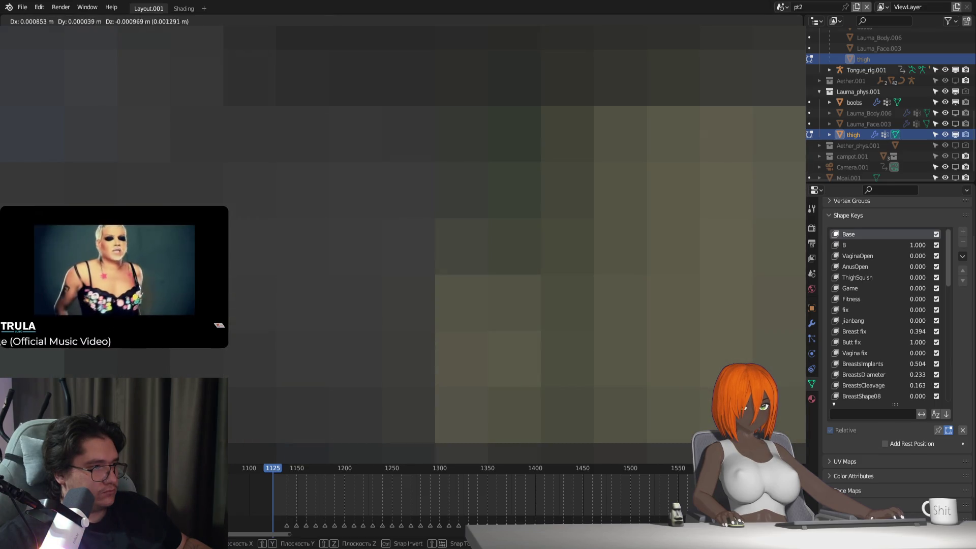
key("Return")
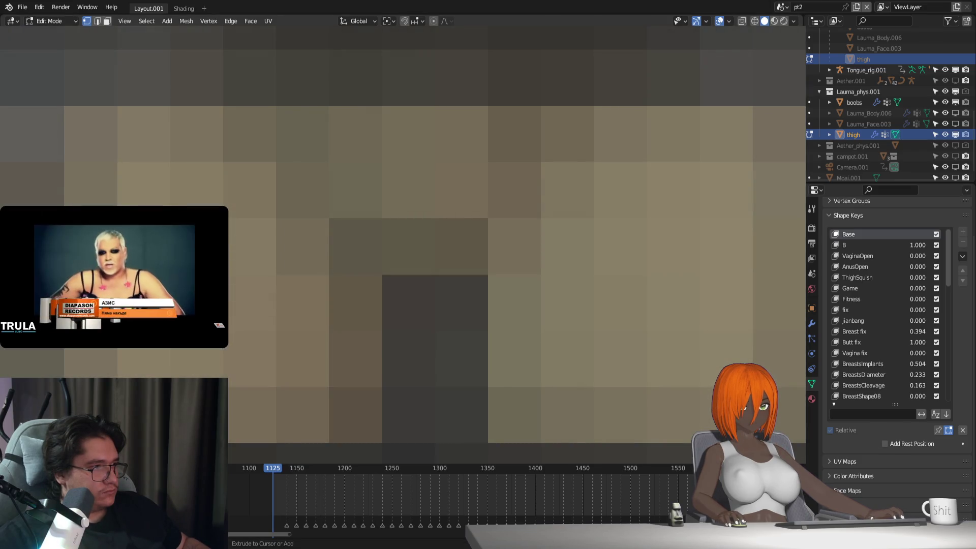
key("Tab")
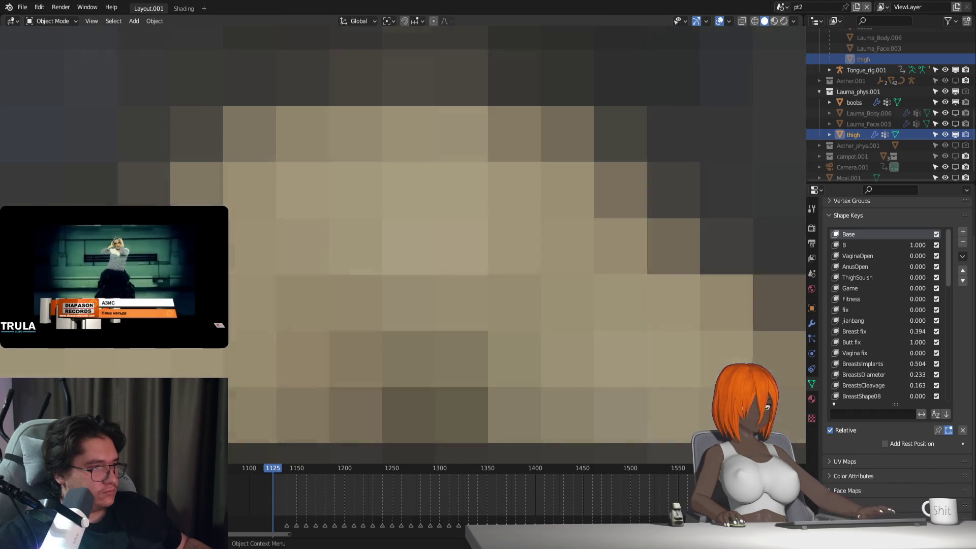
middle_click_drag(457, 254, 382, 272)
key("Tab")
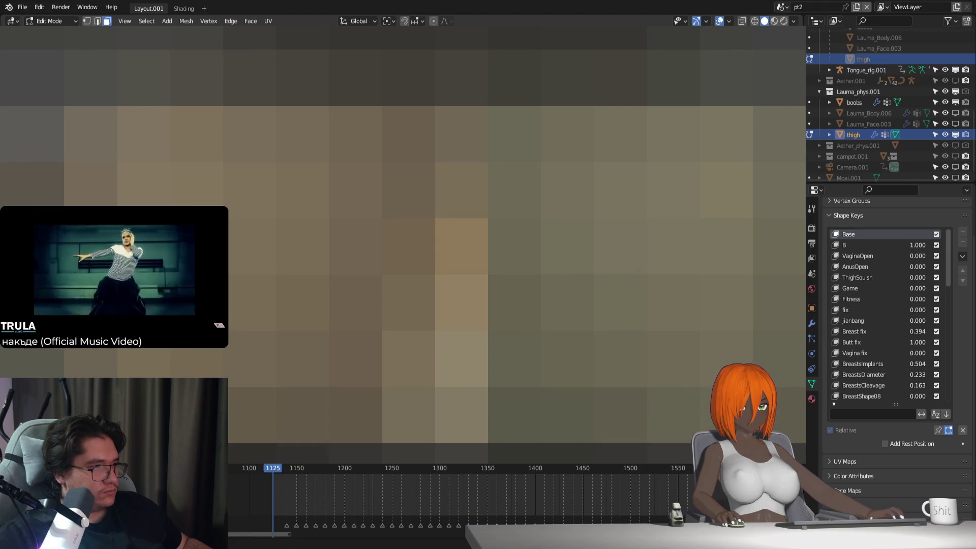
Nudge the selected thigh vertices twice and rotate them slightly.
key("g")
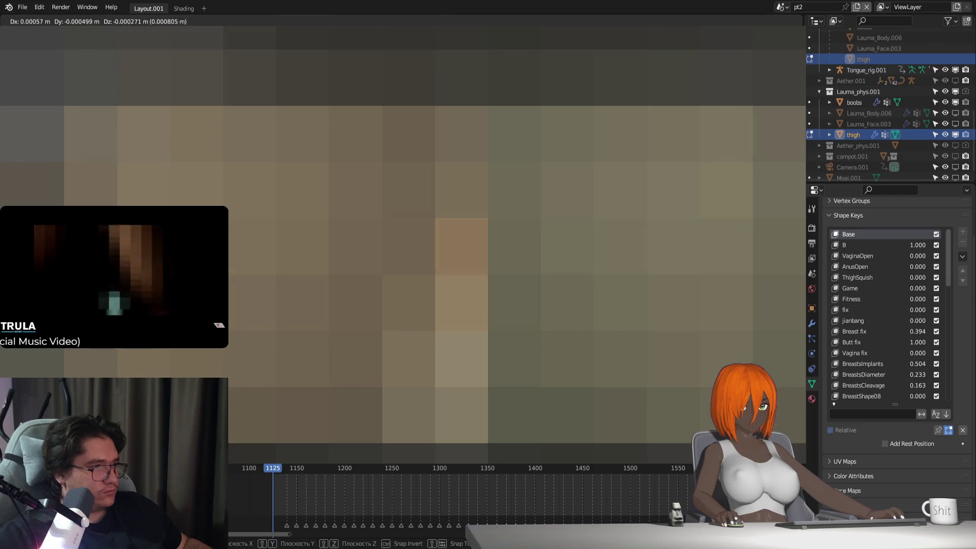
key("Return")
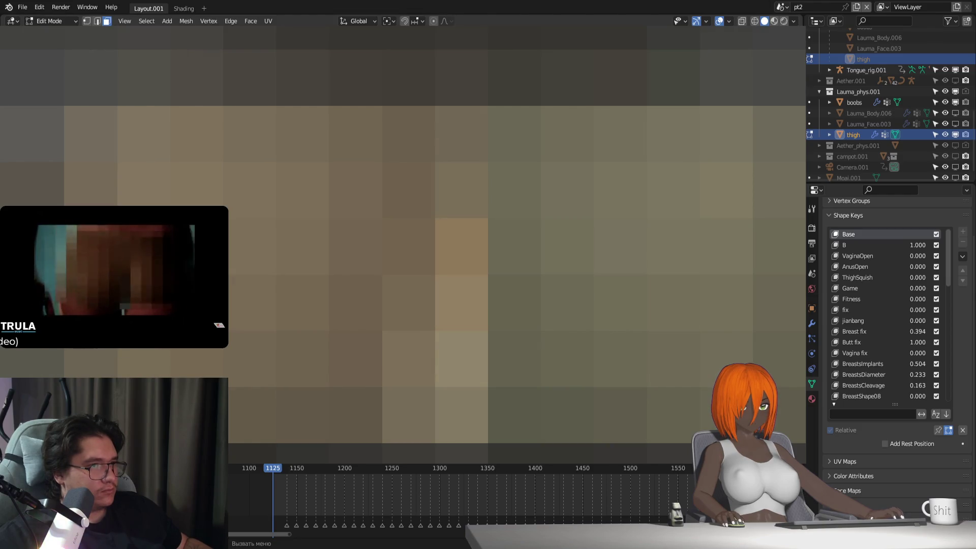
key("g")
key("Return")
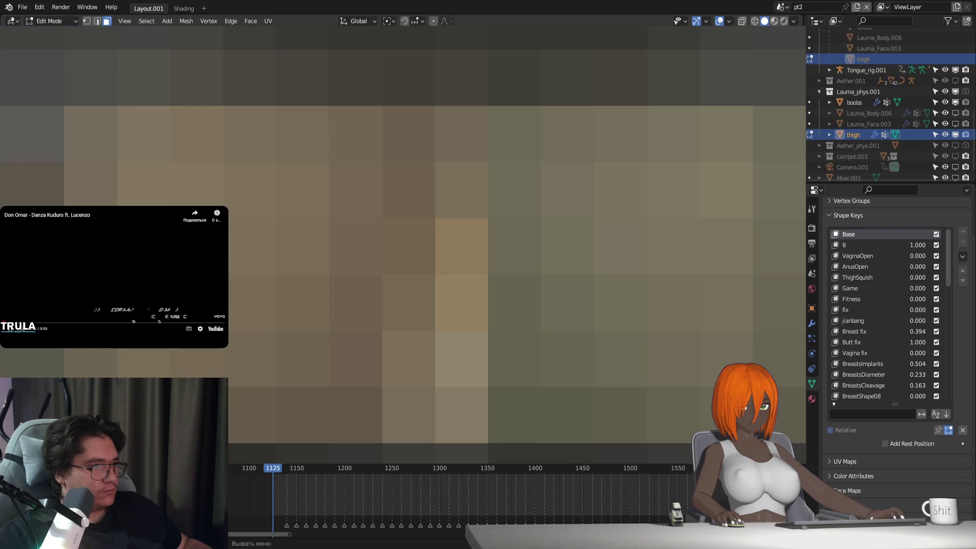
key("r")
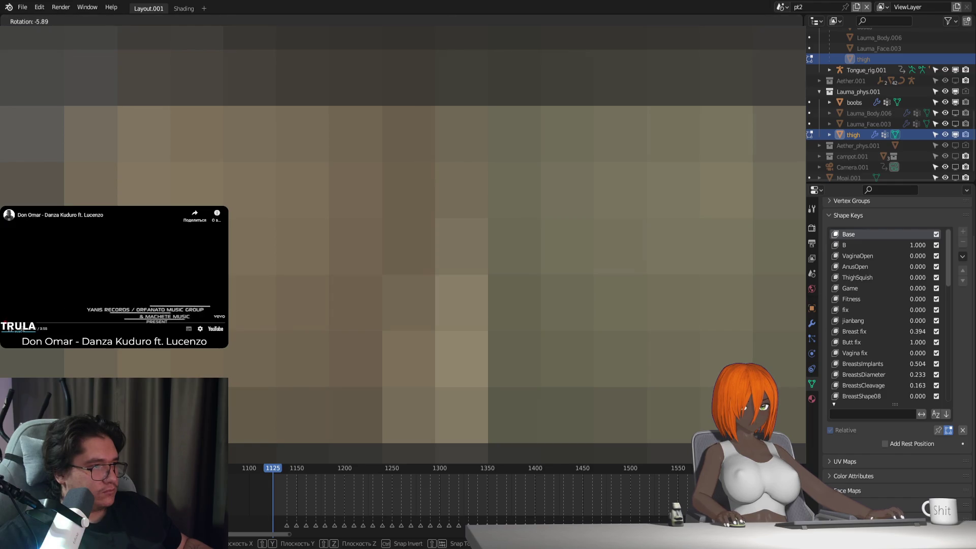
key("Return")
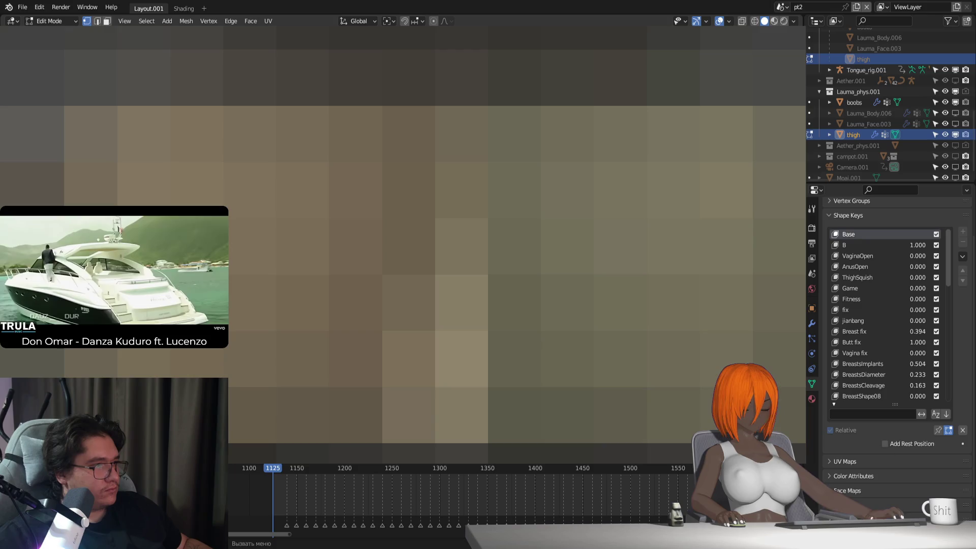
Apply a long series of tiny nudges to the selected thigh vertices.
key("g")
key("Return")
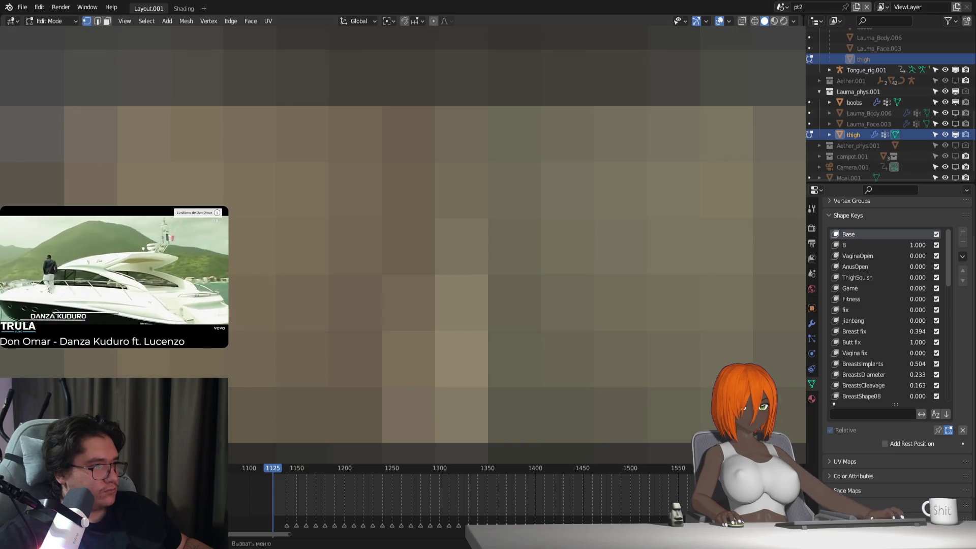
key("g")
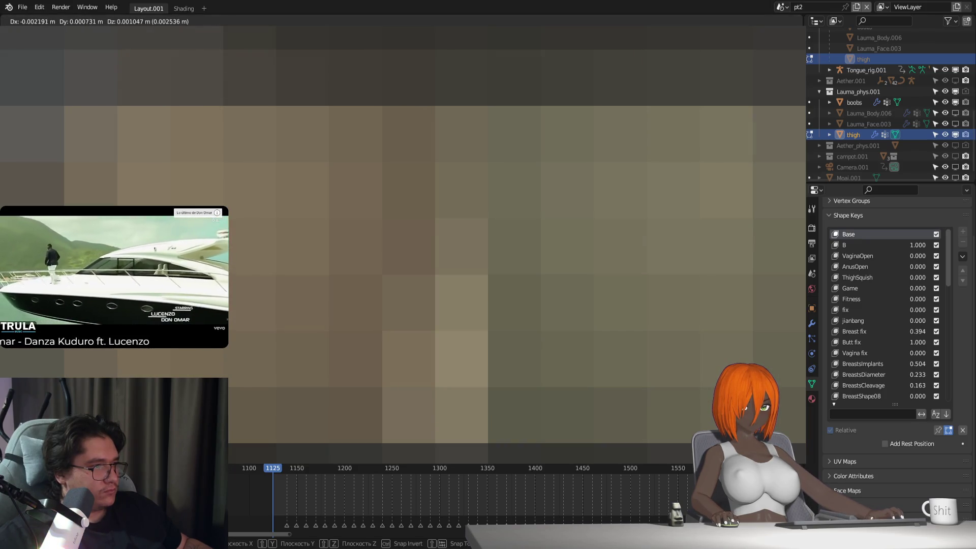
key("Return")
key("g")
key("Return")
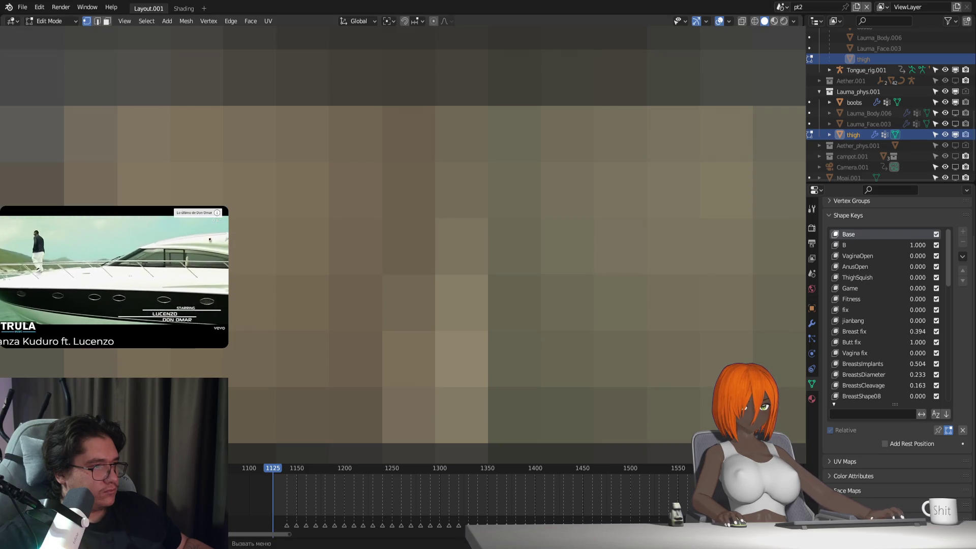
key("g")
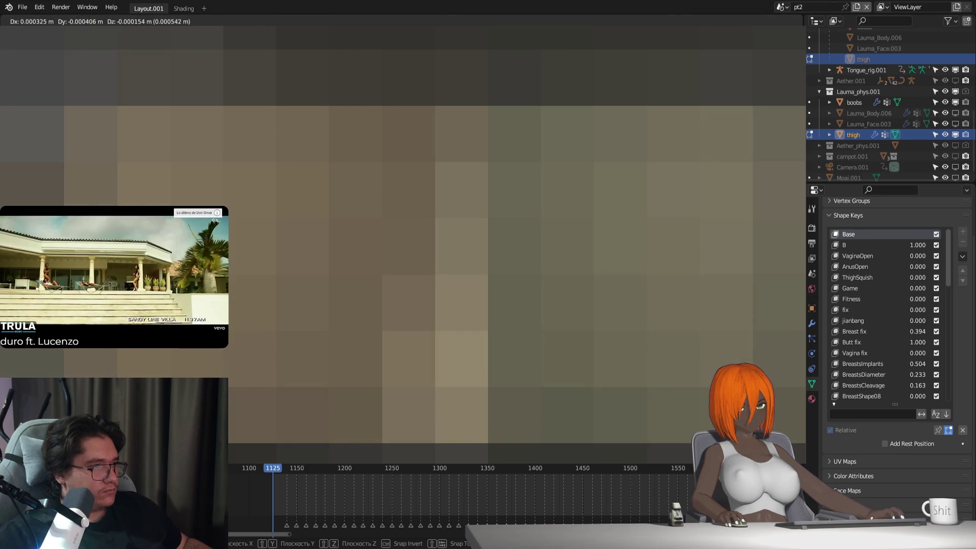
key("Return")
key("g")
key("Return")
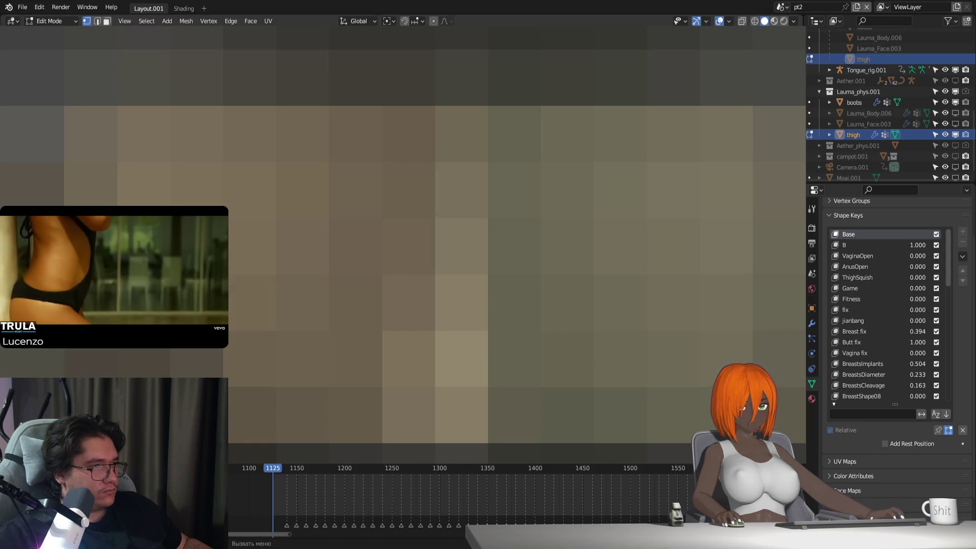
key("g")
key("Return")
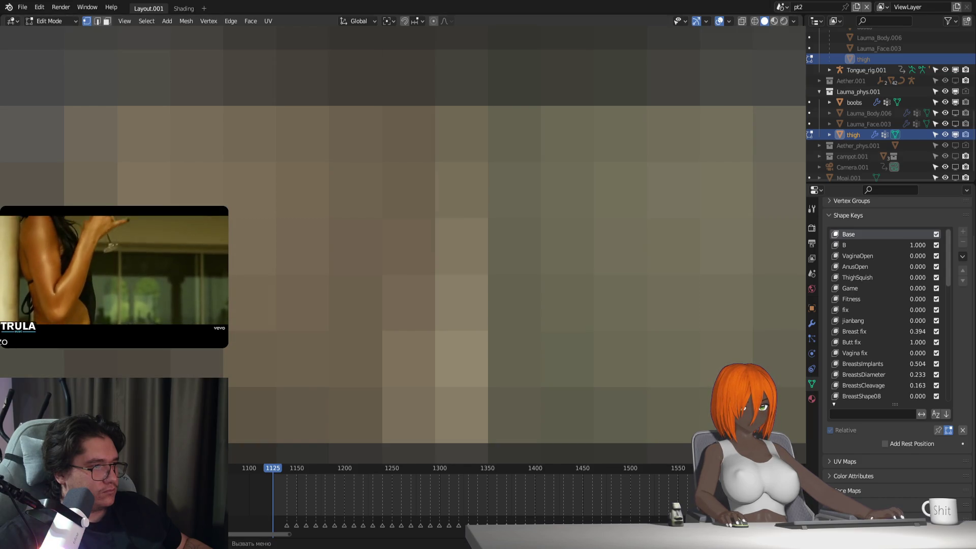
key("g")
key("Return")
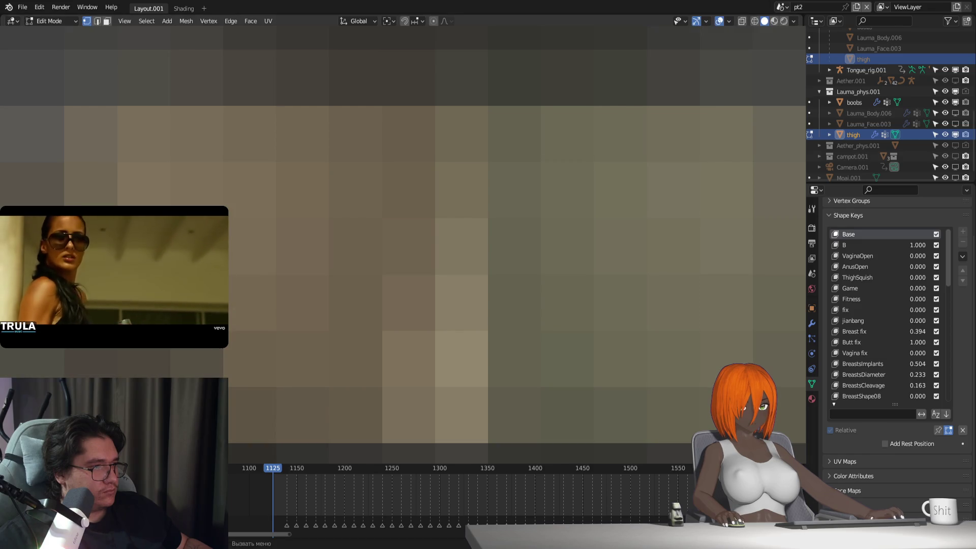
key("g")
key("Return")
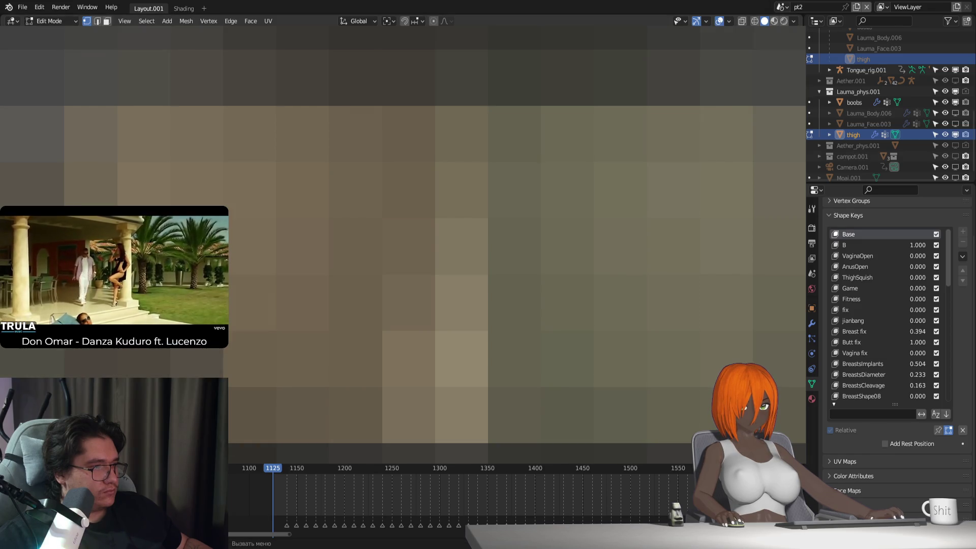
key("g")
key("Return")
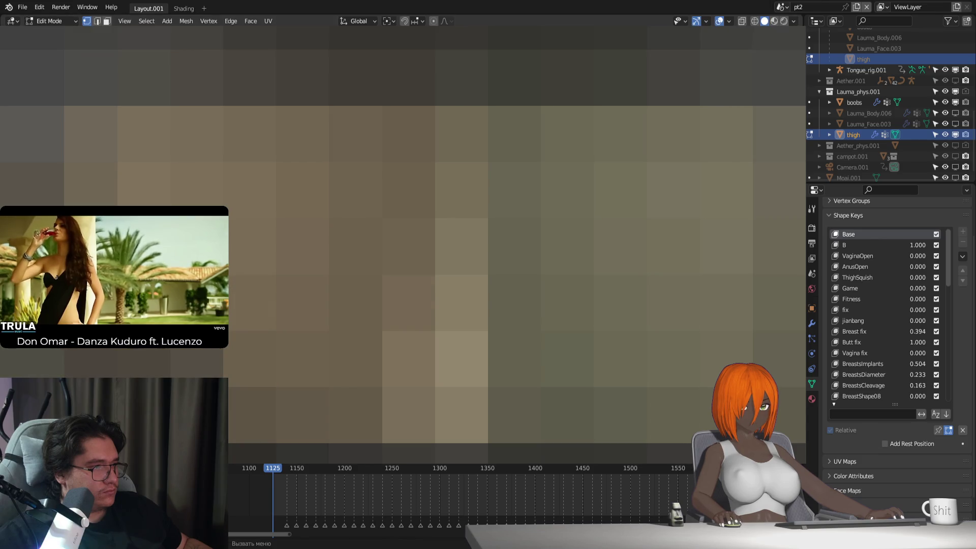
key("g")
key("Return")
key("g")
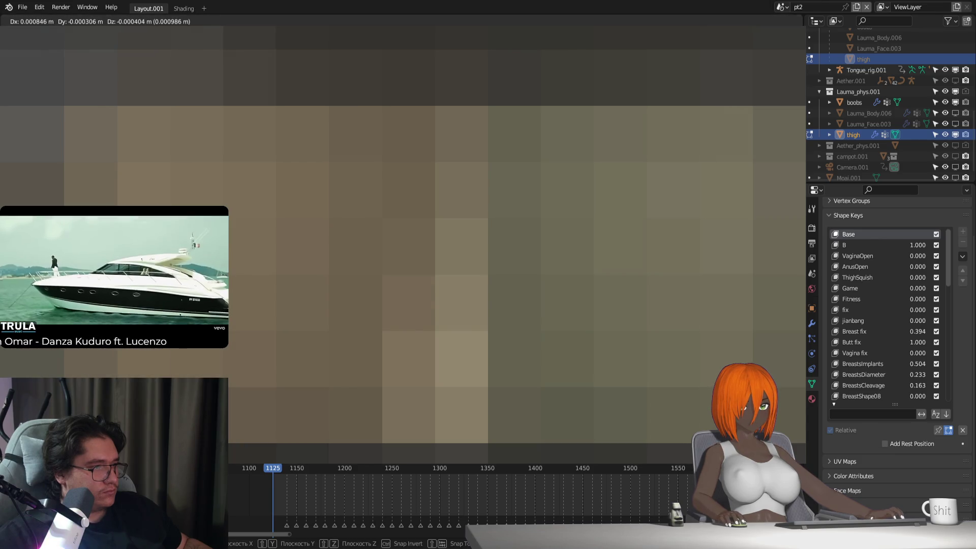
key("Return")
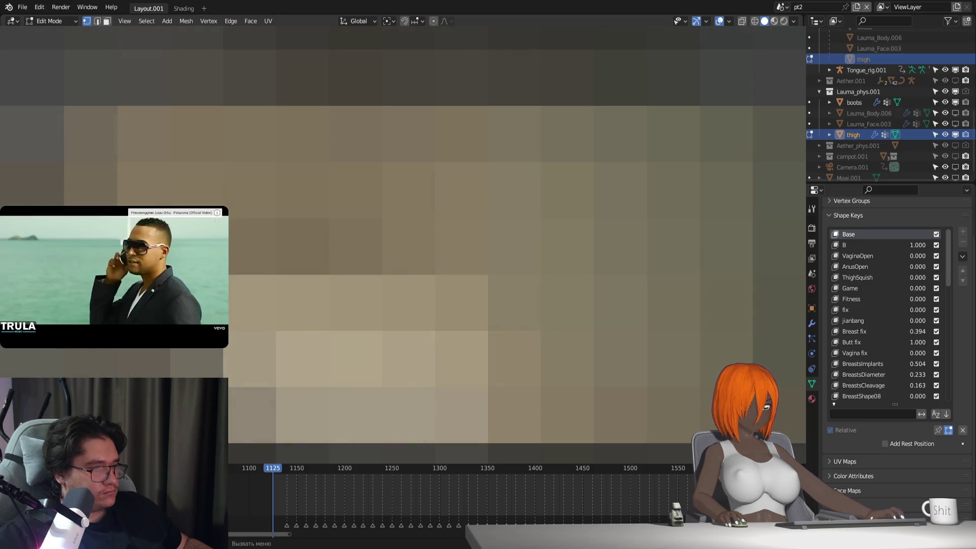
Move the selected vertices along Z, then cancel the delete menu without deleting.
key("g")
key("z")
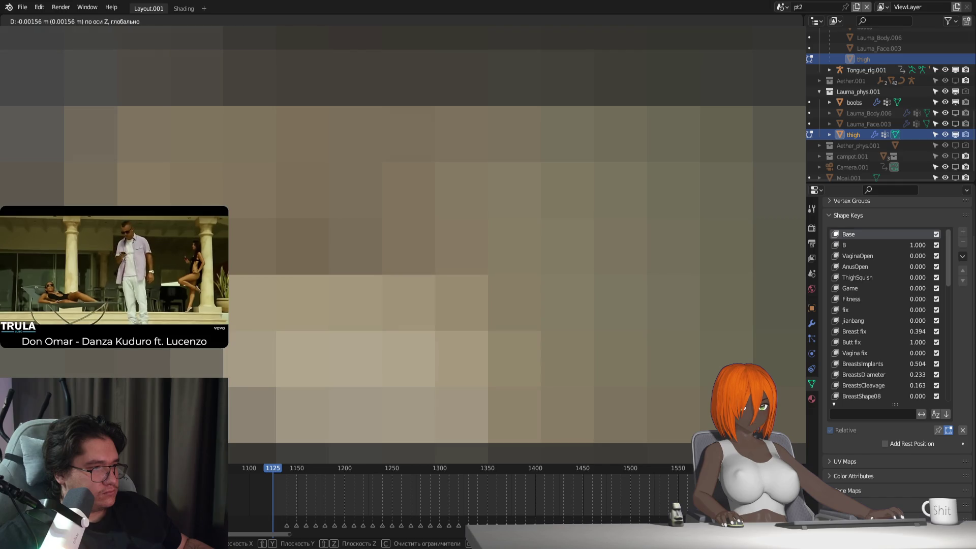
key("Return")
key("x")
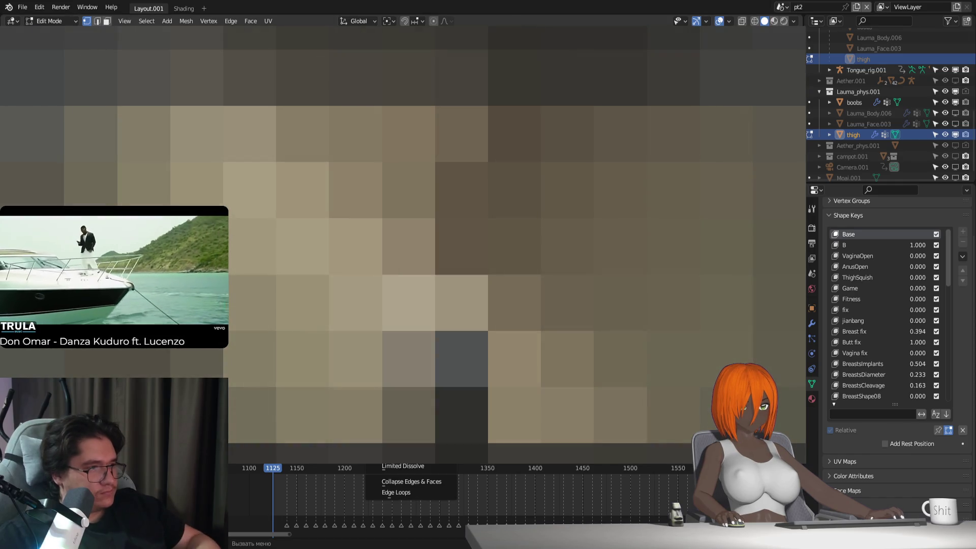
key("Escape")
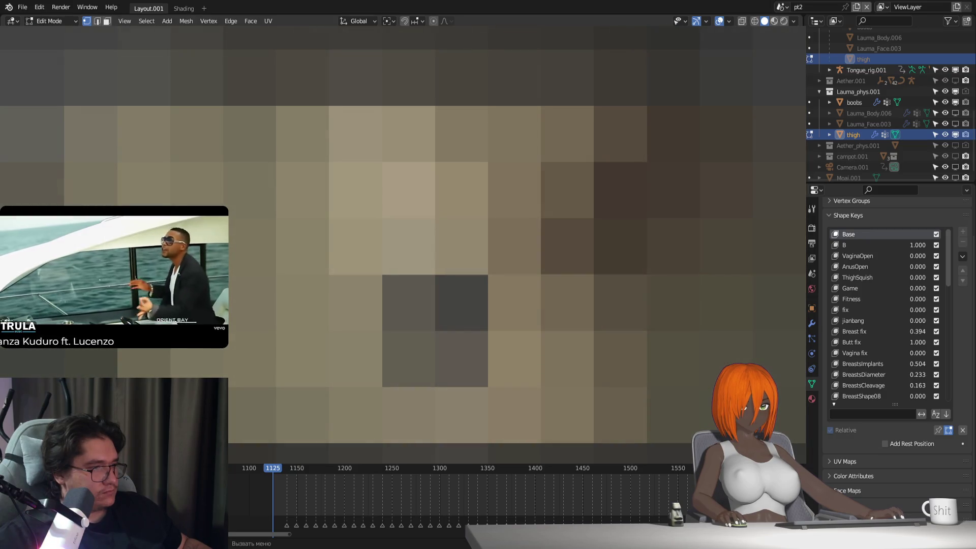
Move the selected vertices along X and return the thigh to Object Mode.
key("g")
key("x")
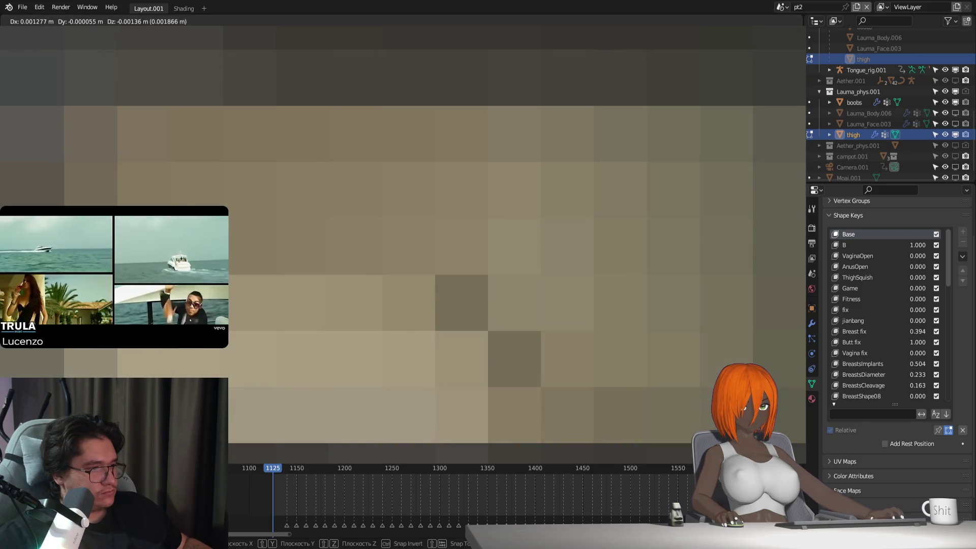
key("Return")
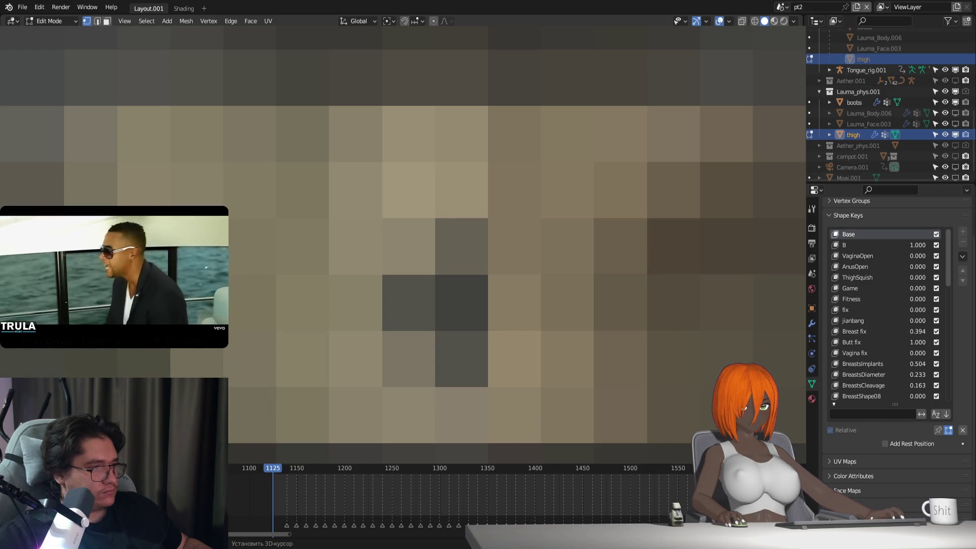
key("Tab")
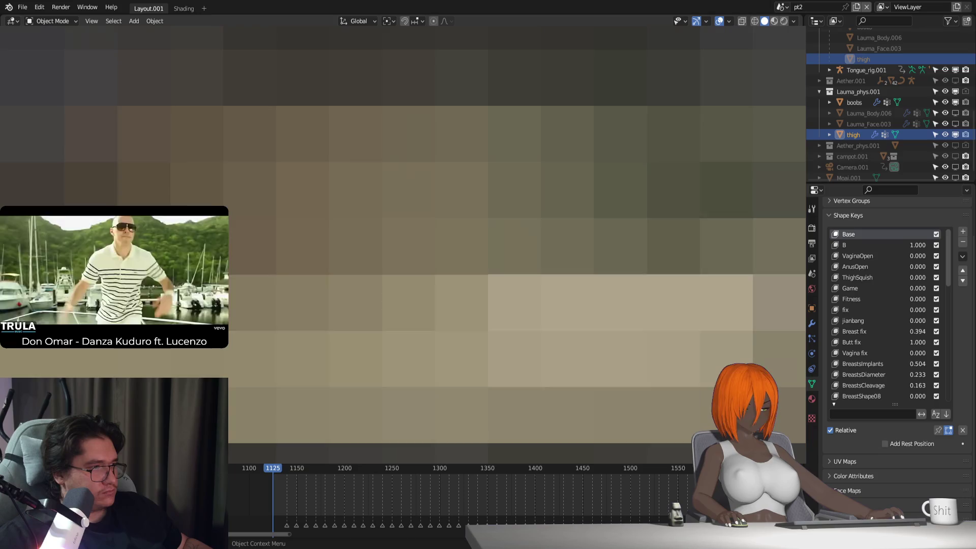
Nudge the selected thigh vertices, move them along Z, and leave Edit Mode.
key("Tab")
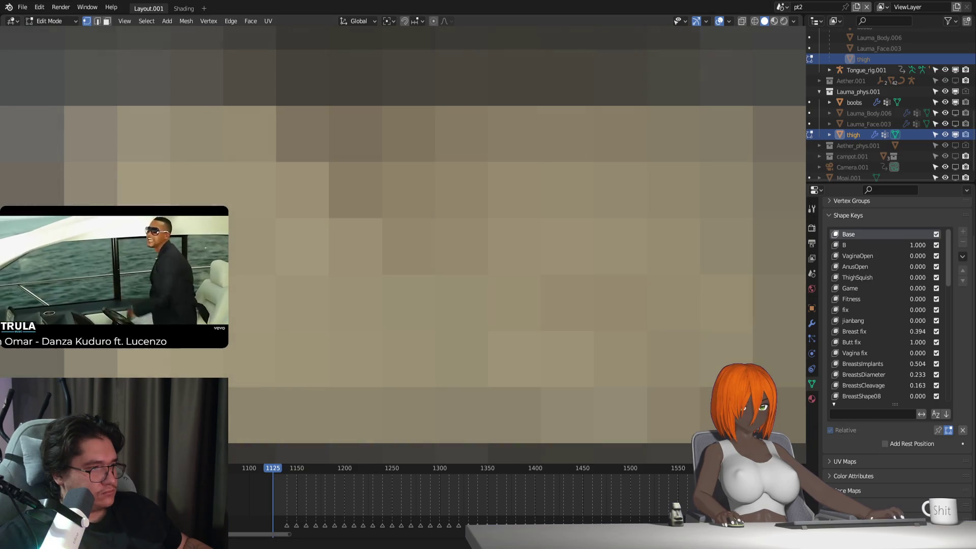
key("g")
key("Return")
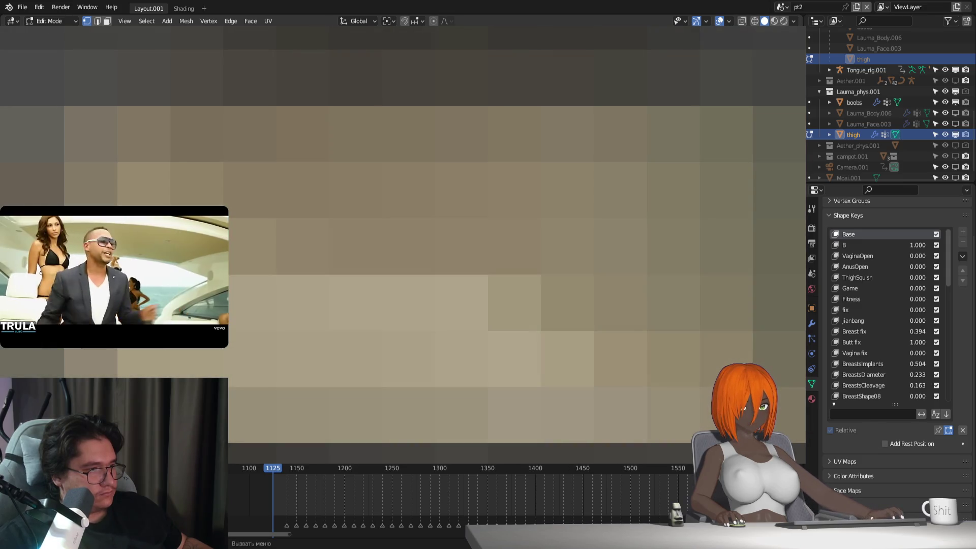
key("g")
key("z")
key("Return")
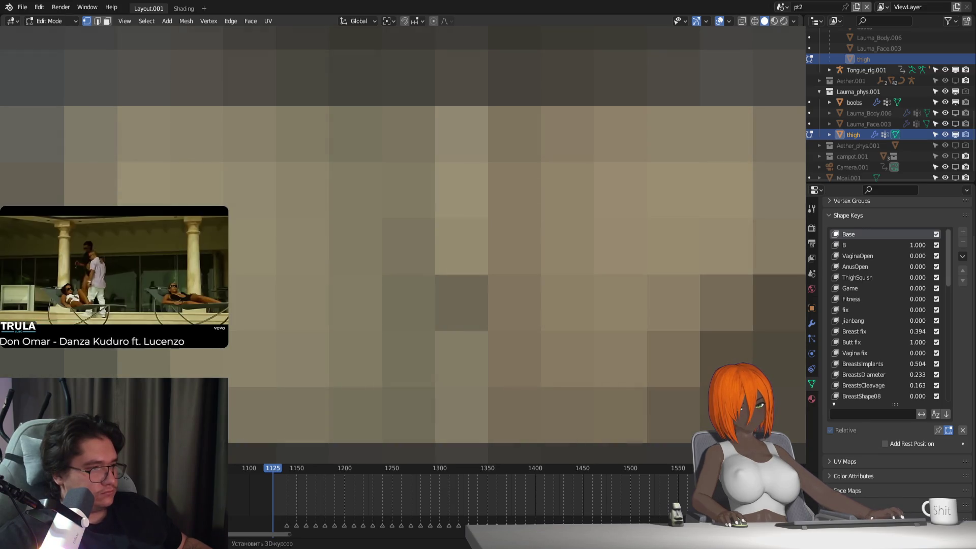
key("Tab")
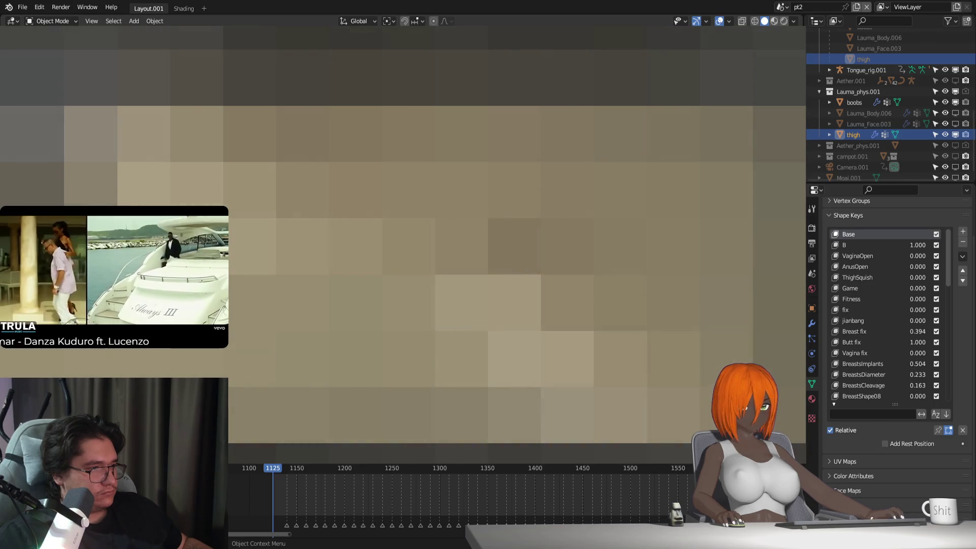
Try a Y-axis move and several small nudges, then return the thigh to Object Mode.
key("Tab")
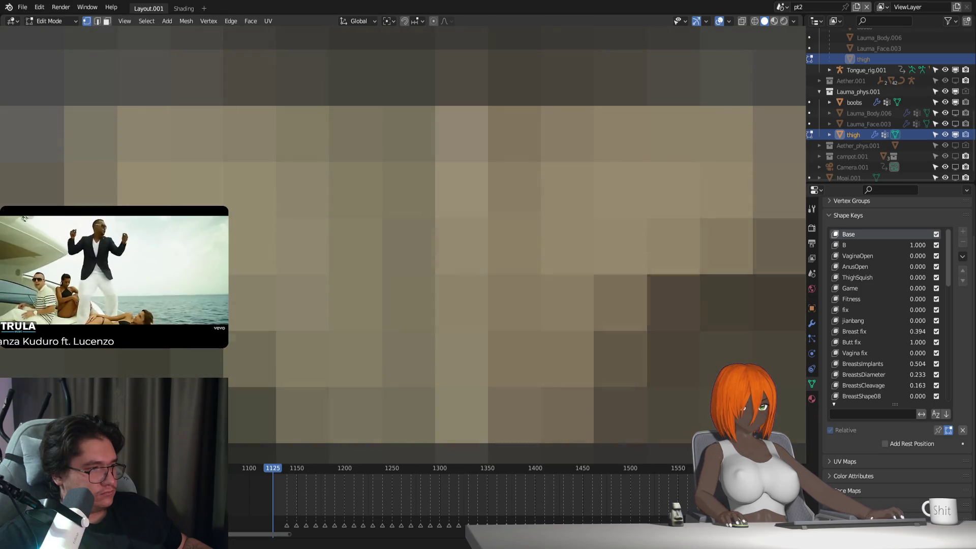
key("Tab")
key("Tab")
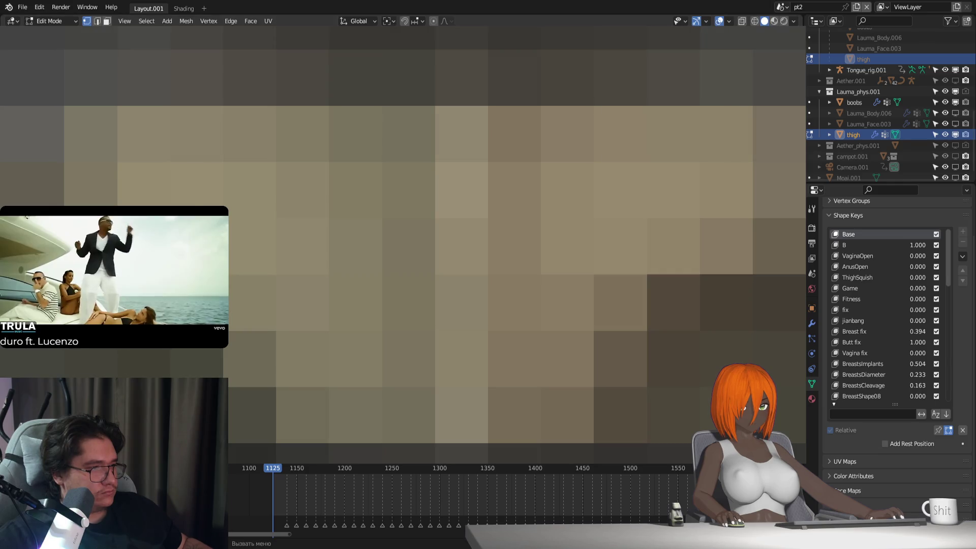
key("g")
key("y")
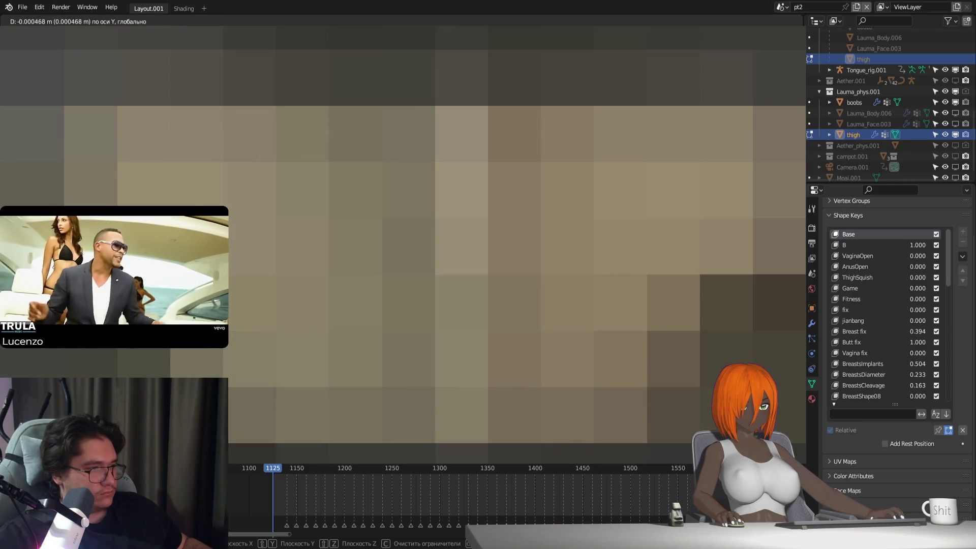
key("Escape")
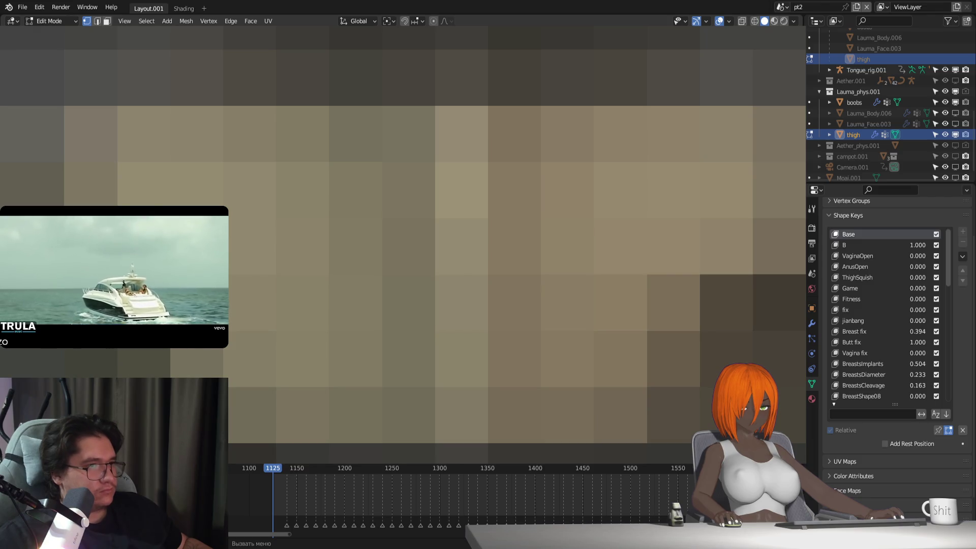
key("g")
key("Escape")
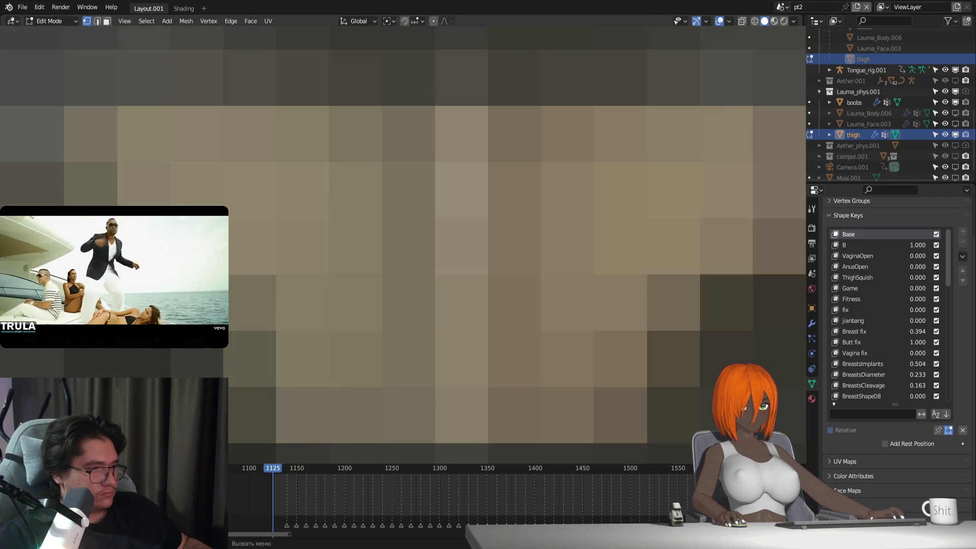
key("g")
key("Escape")
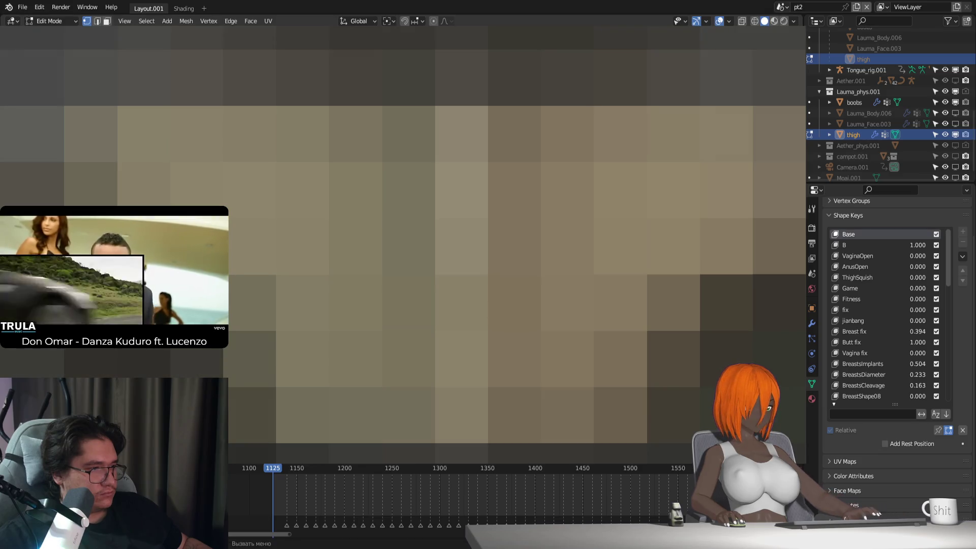
key("g")
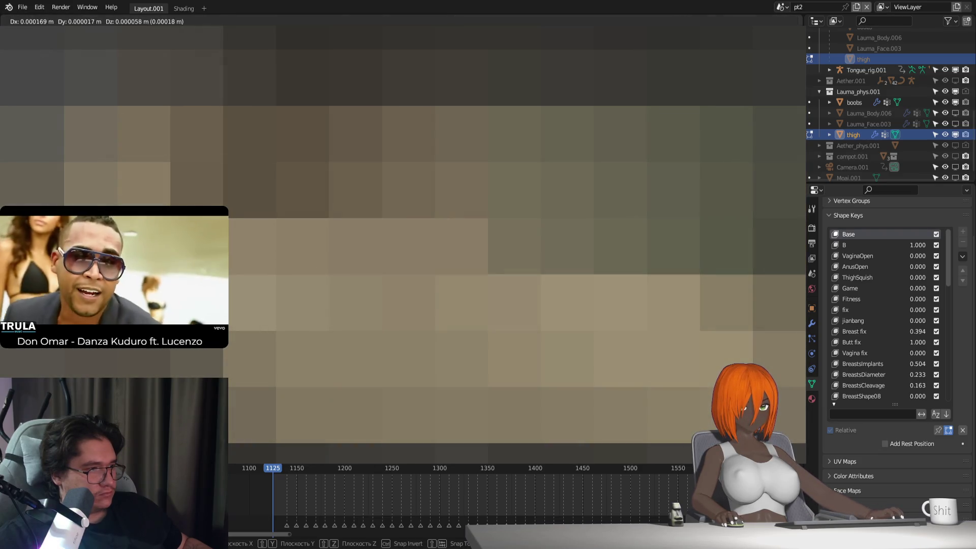
key("Escape")
key("g")
key("Escape")
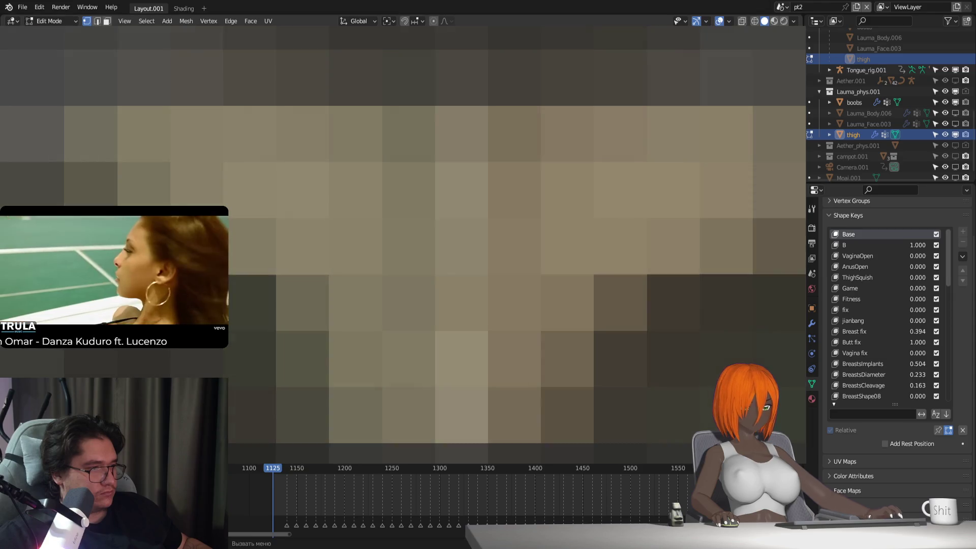
key("Tab")
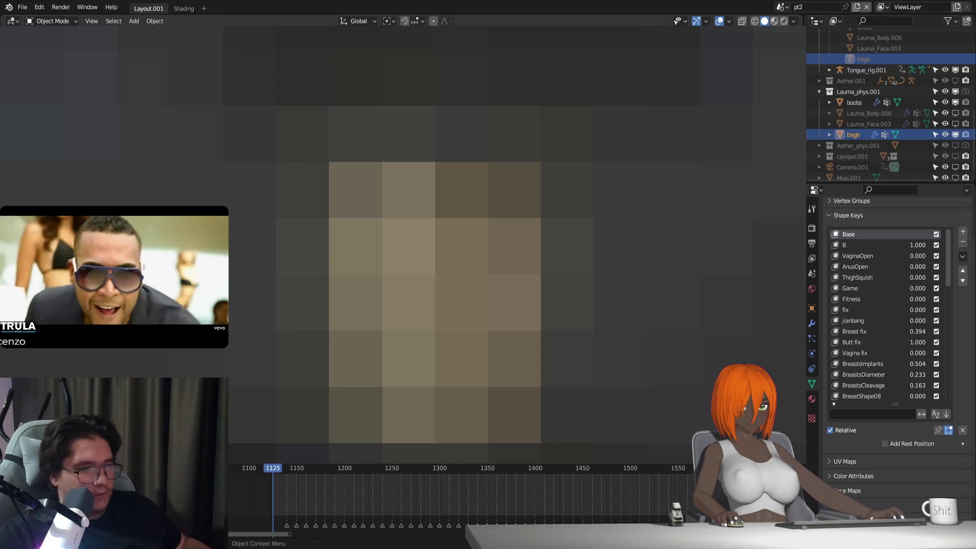
Set the thigh's Viewport Display to Wire and bring up its modifier stack.
left_click(812, 308)
scroll(900, 377, "down", 3)
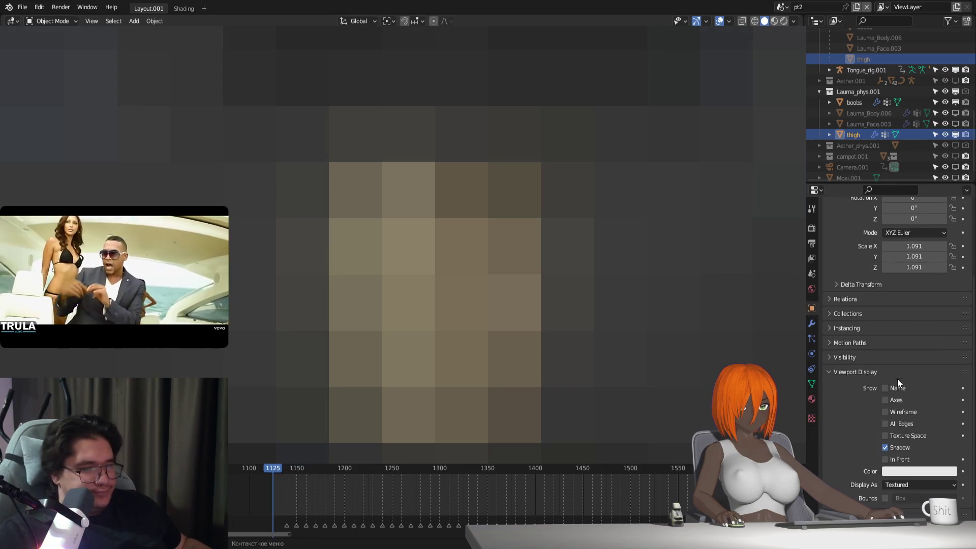
left_click(912, 485)
left_click(901, 460)
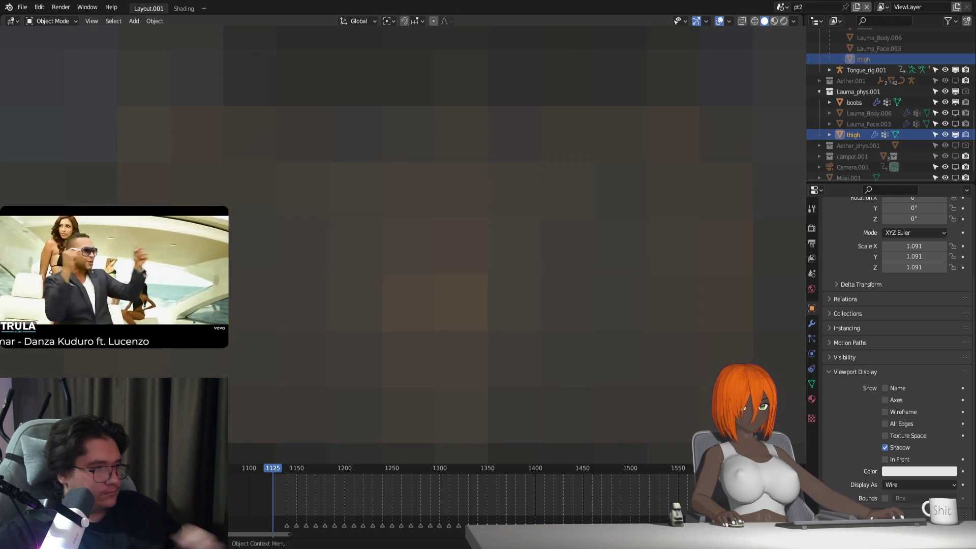
left_click(812, 324)
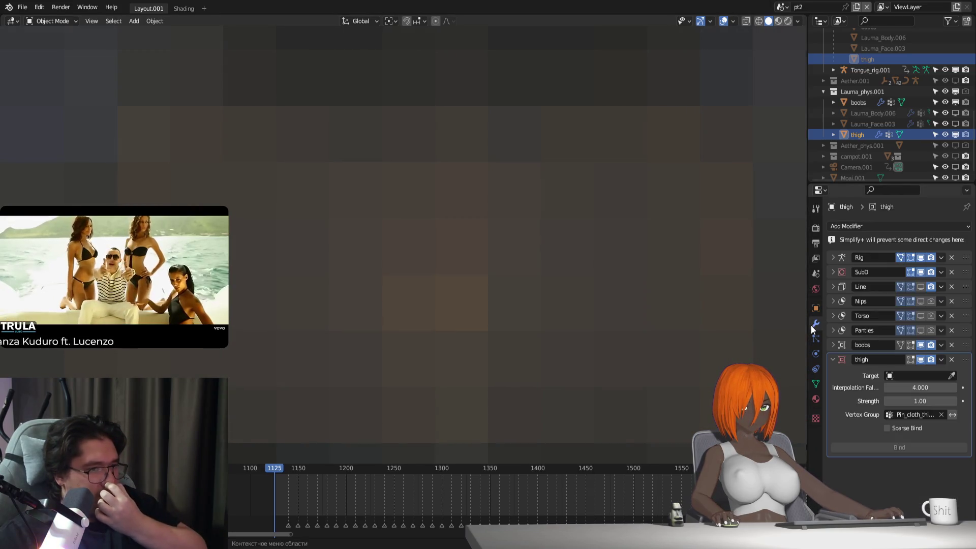
Delete the thigh, boobs, Panties, Torso, Nips and Line modifiers, keeping Rig and SubD.
left_click(952, 358)
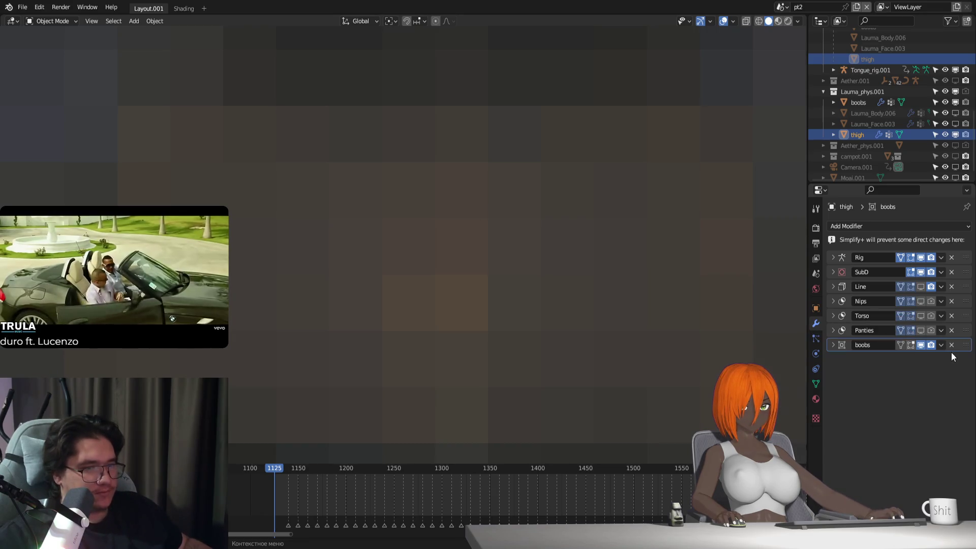
left_click(951, 346)
left_click(952, 330)
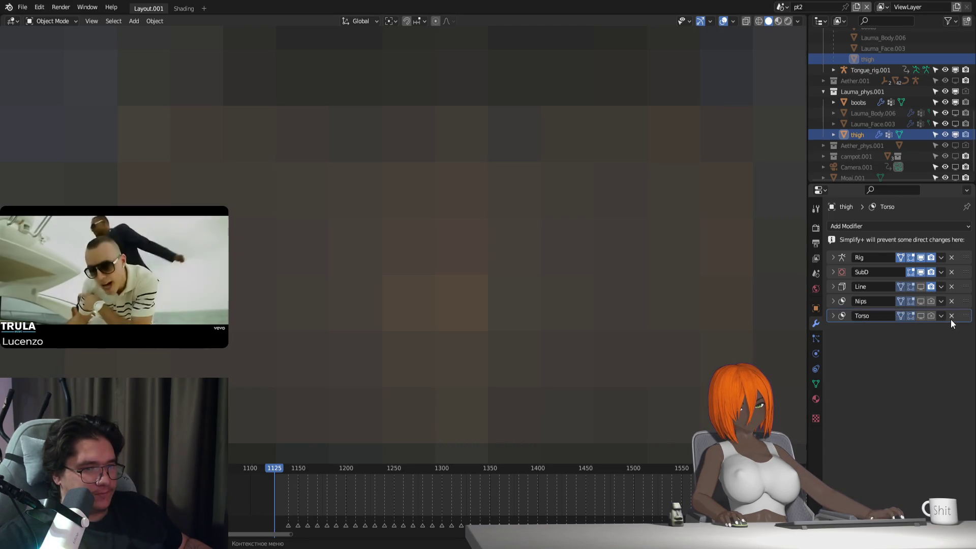
left_click(952, 318)
left_click(951, 301)
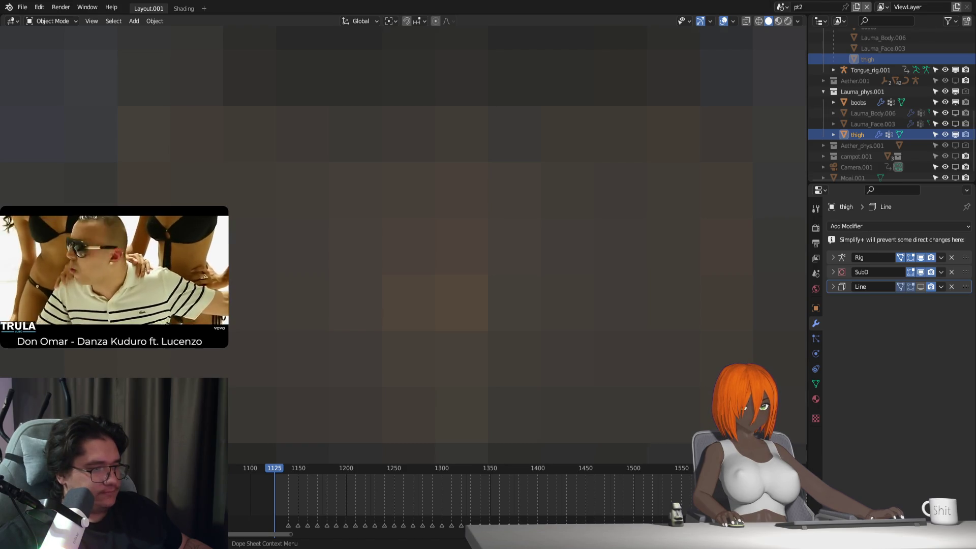
left_click(950, 287)
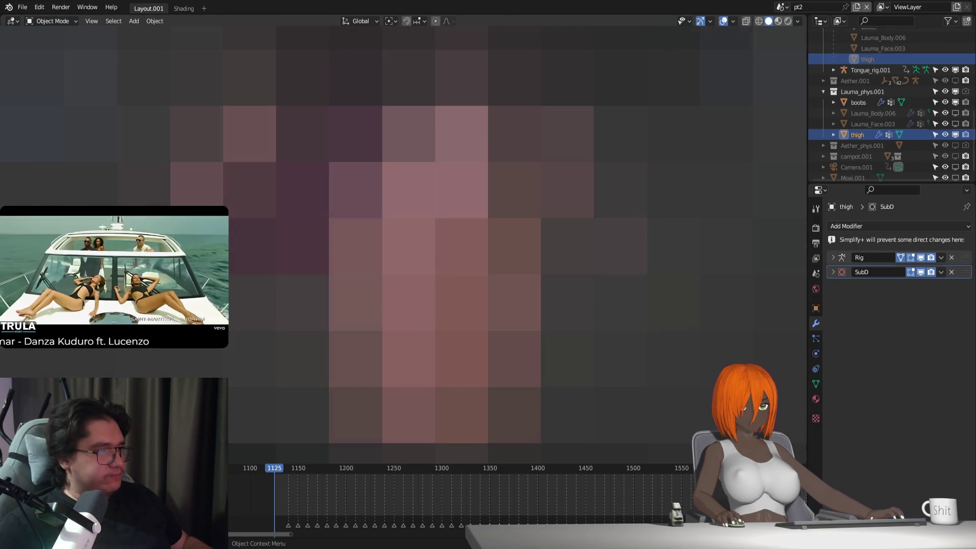
Target the body's thigh Surface Deform at the thigh mesh, bind then unbind, and view the rig's Armature Data.
left_click(457, 305)
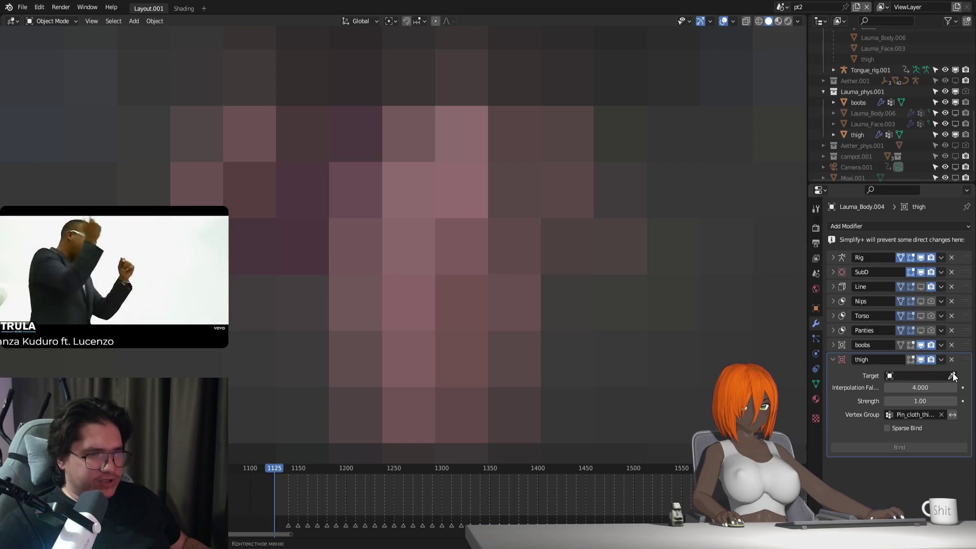
left_click(858, 133)
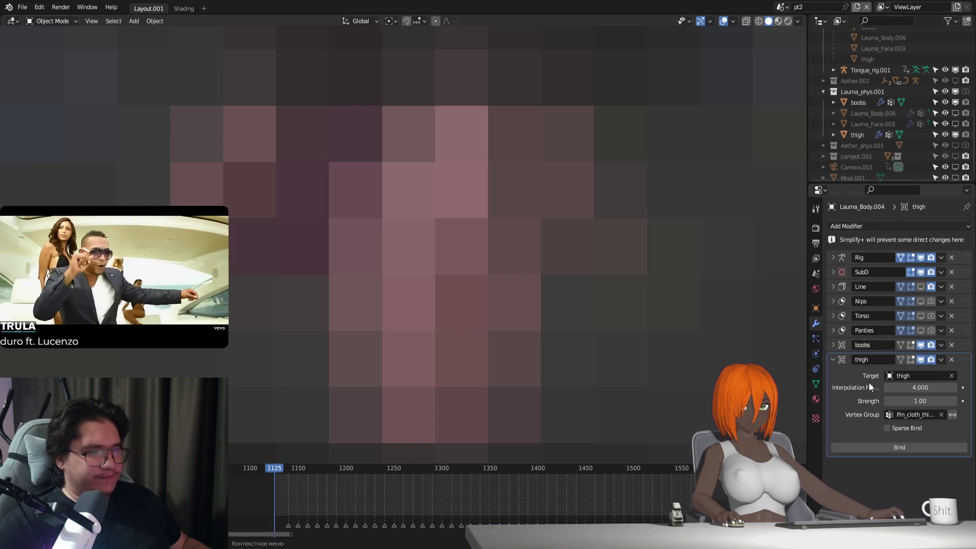
left_click(895, 448)
left_click(885, 449)
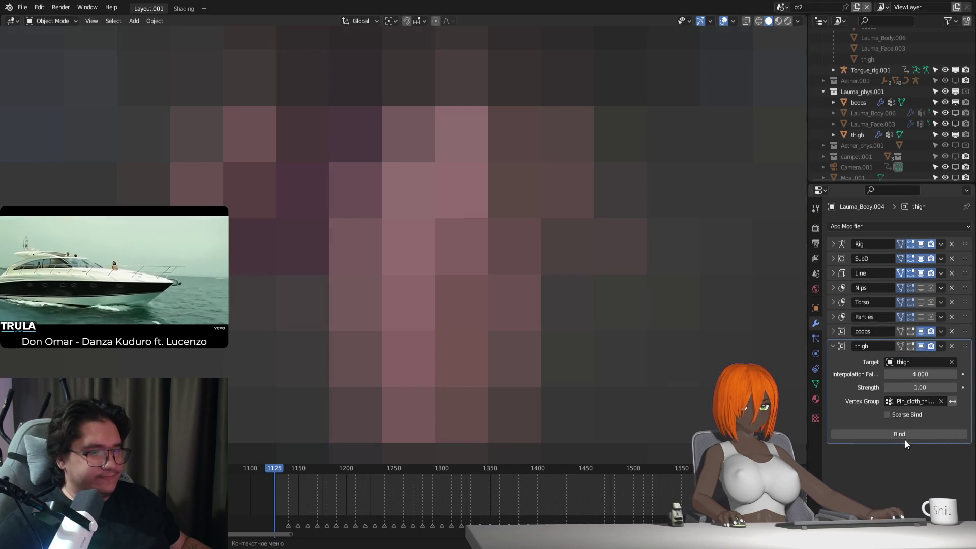
left_click(905, 437)
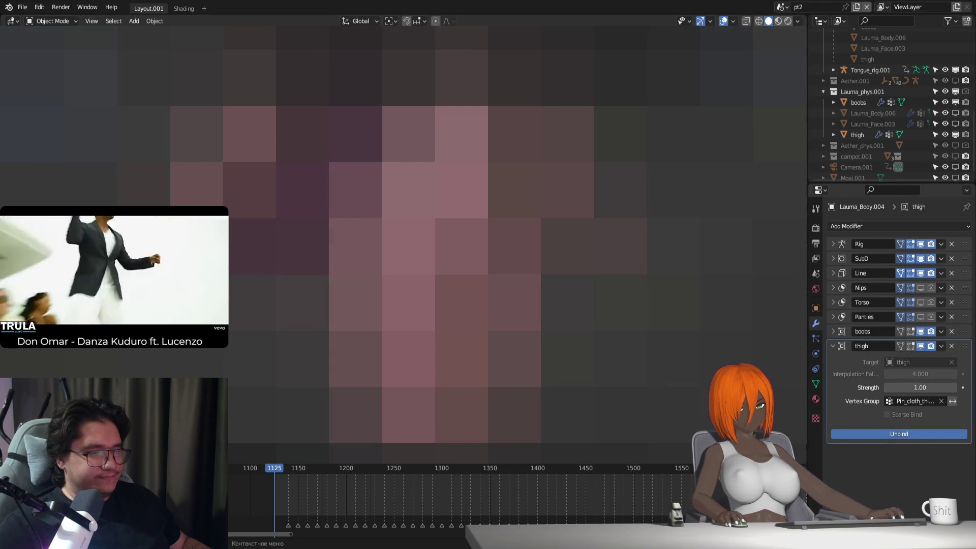
left_click(908, 435)
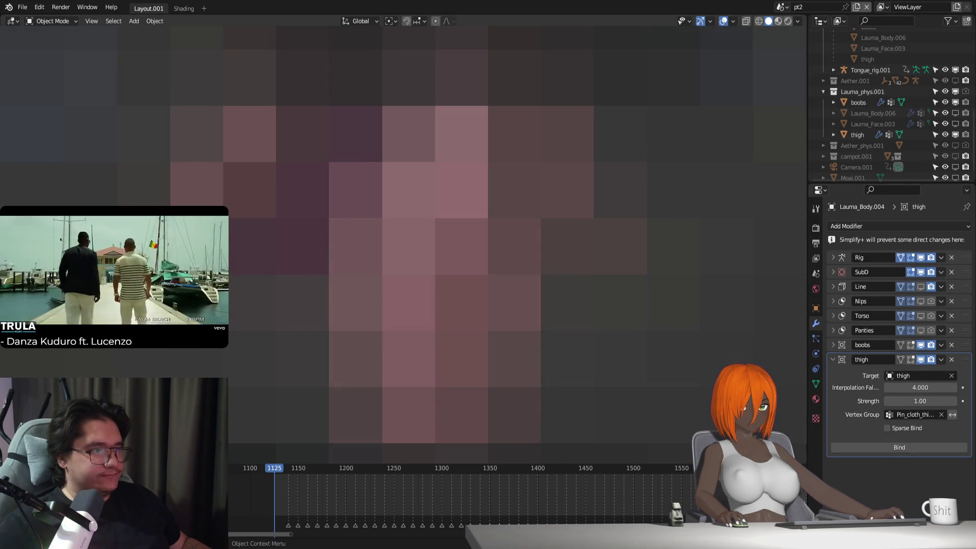
left_click(817, 355)
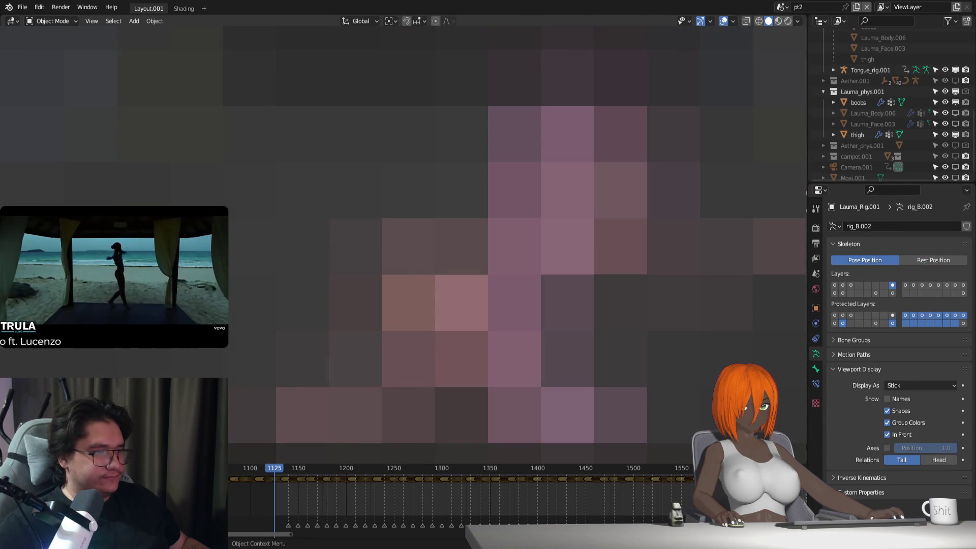
Put the rig in Rest Position and bind the body's thigh Surface Deform modifier.
left_click(815, 324)
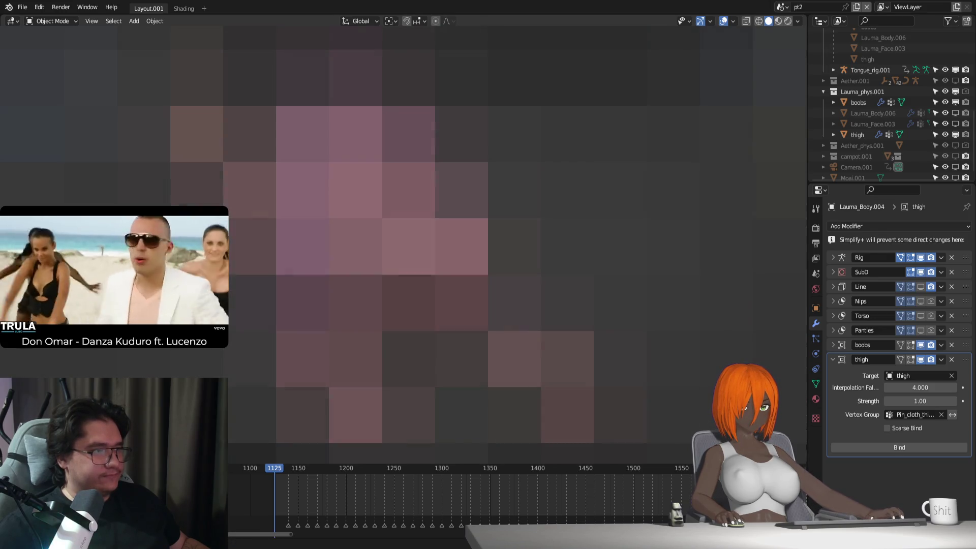
left_click(816, 352)
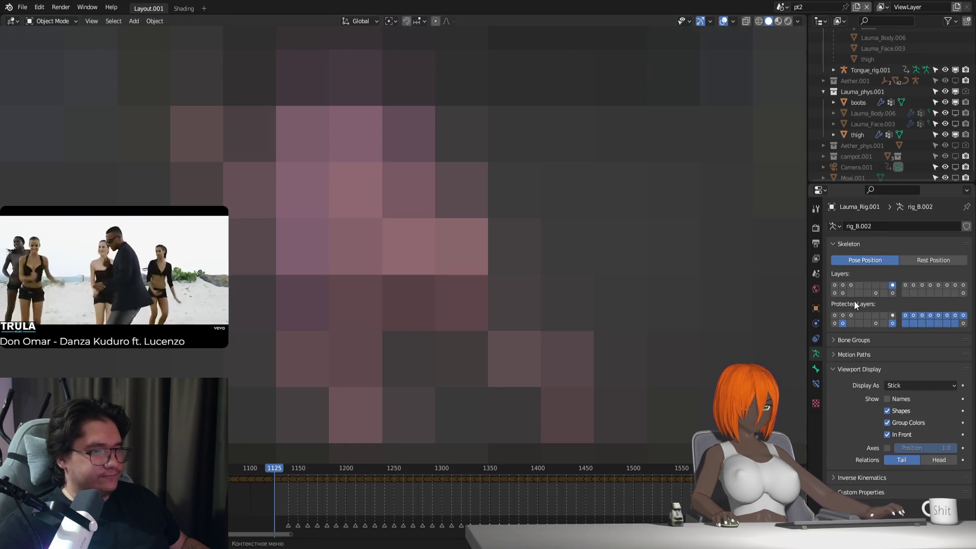
left_click(926, 260)
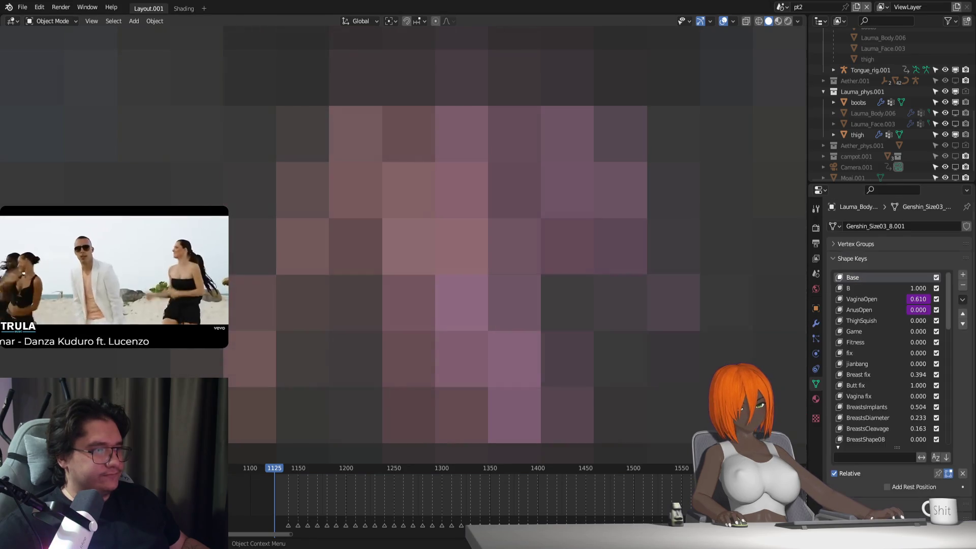
left_click(816, 323)
left_click(906, 448)
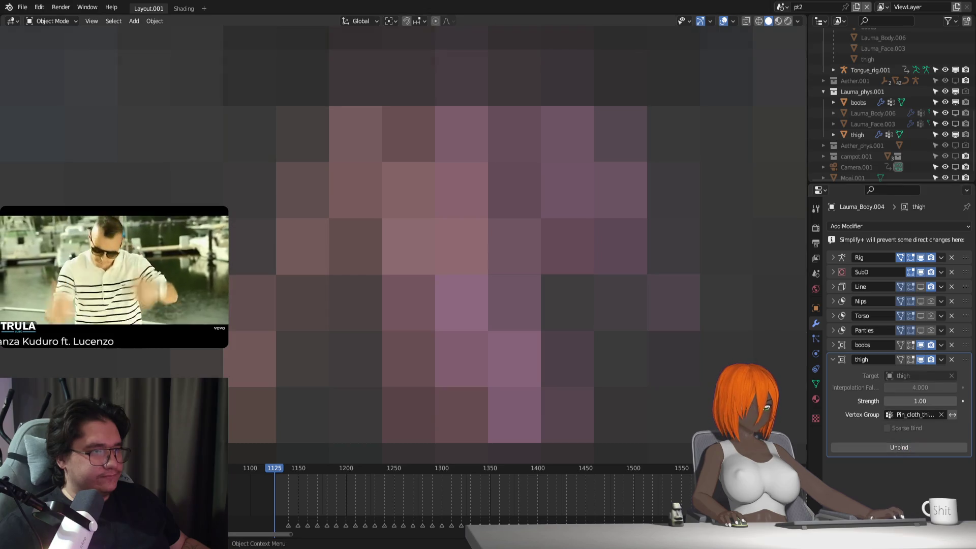
Restore the rig's pose and select the thigh object to show its shape keys.
left_click(816, 354)
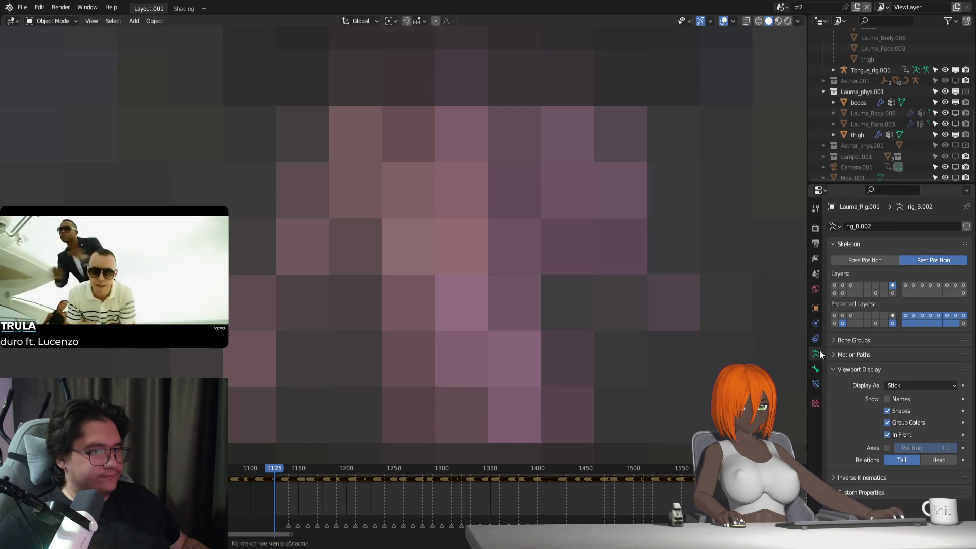
left_click(868, 263)
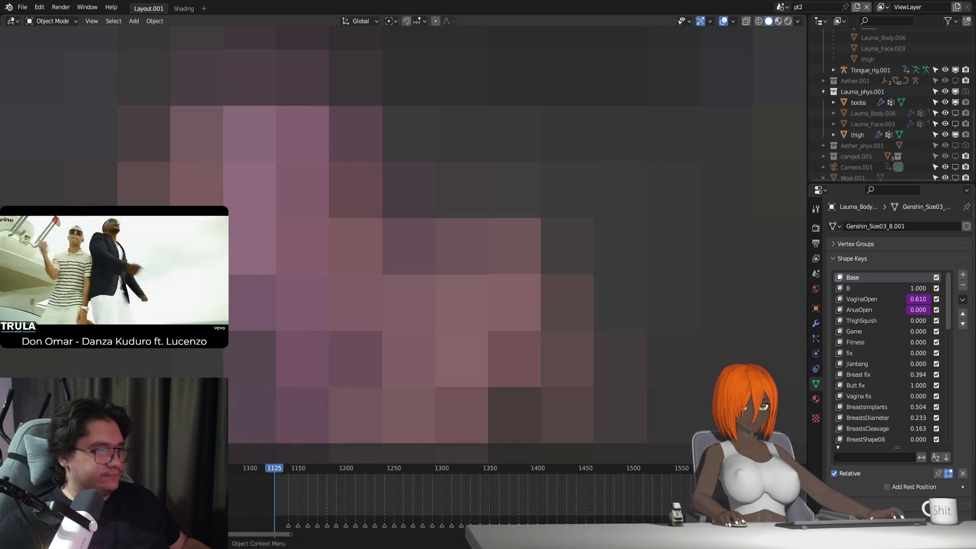
key("ctrl+z")
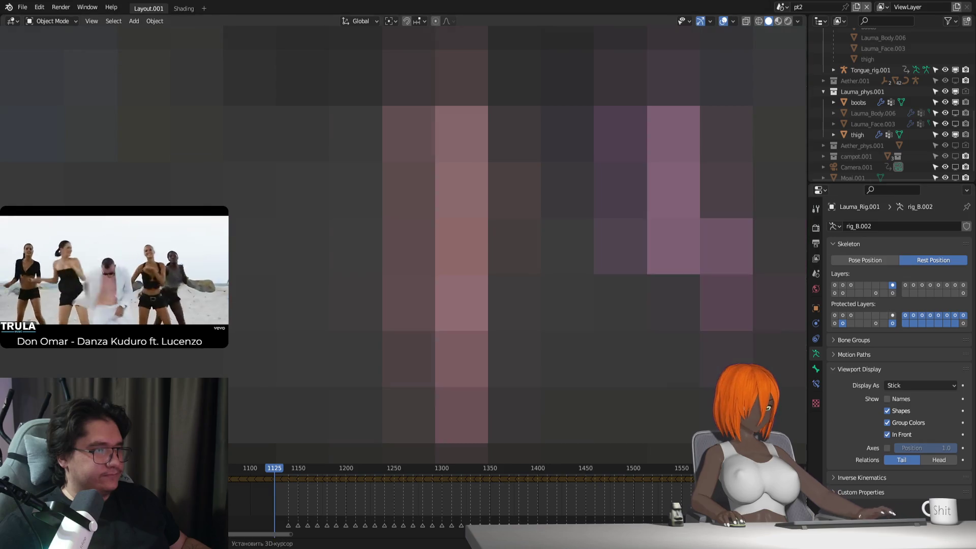
left_click(645, 214)
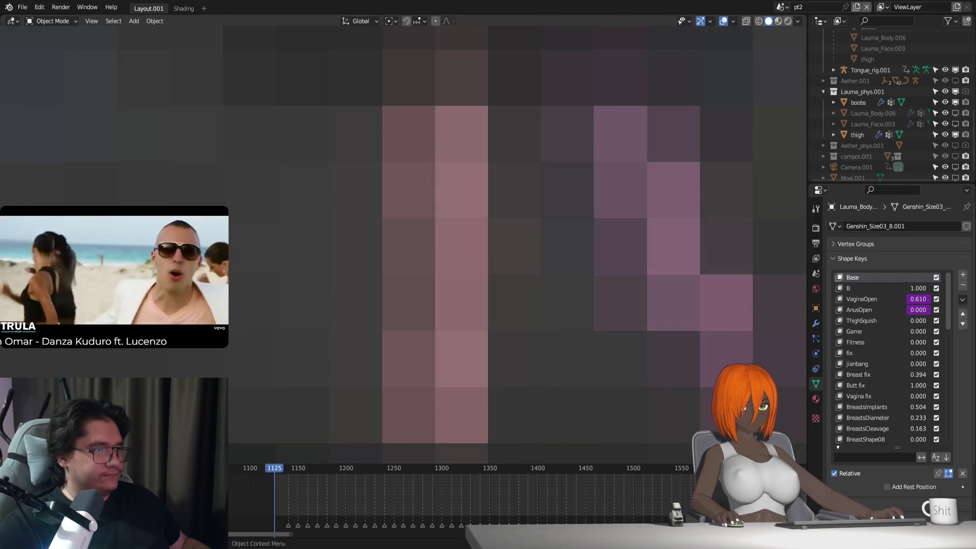
left_click(646, 213)
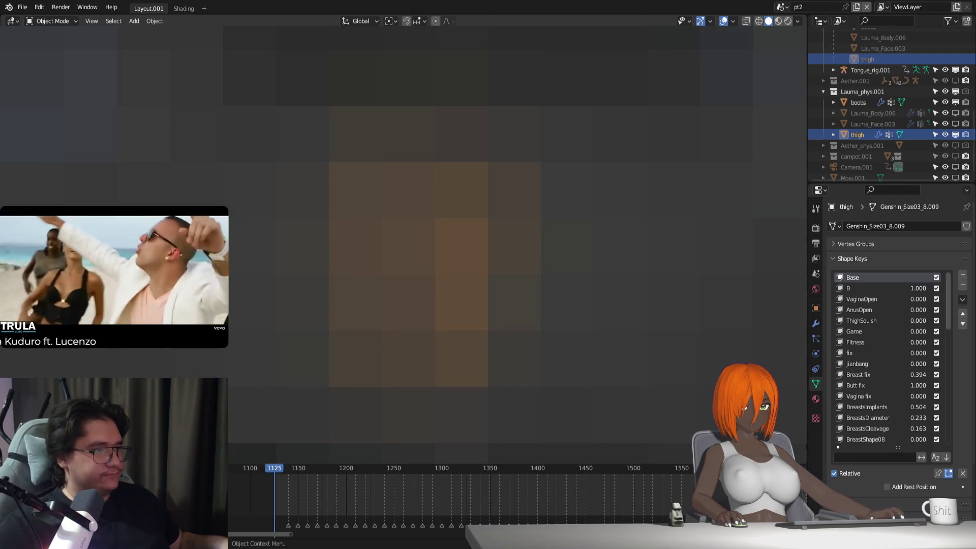
Check the thigh's weights, hide and restore other objects, then enter Edit Mode on the thigh.
key("ctrl+Tab")
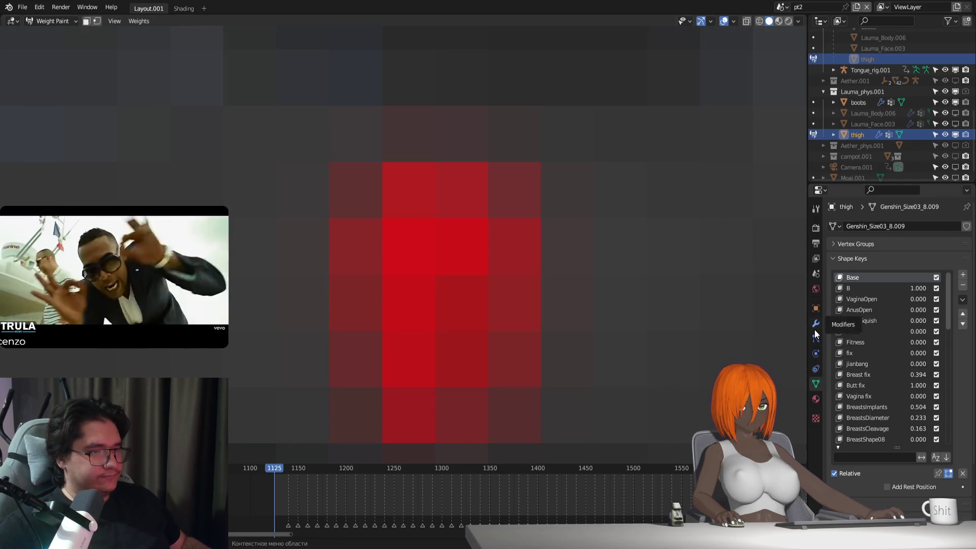
key("ctrl+Tab")
key("h")
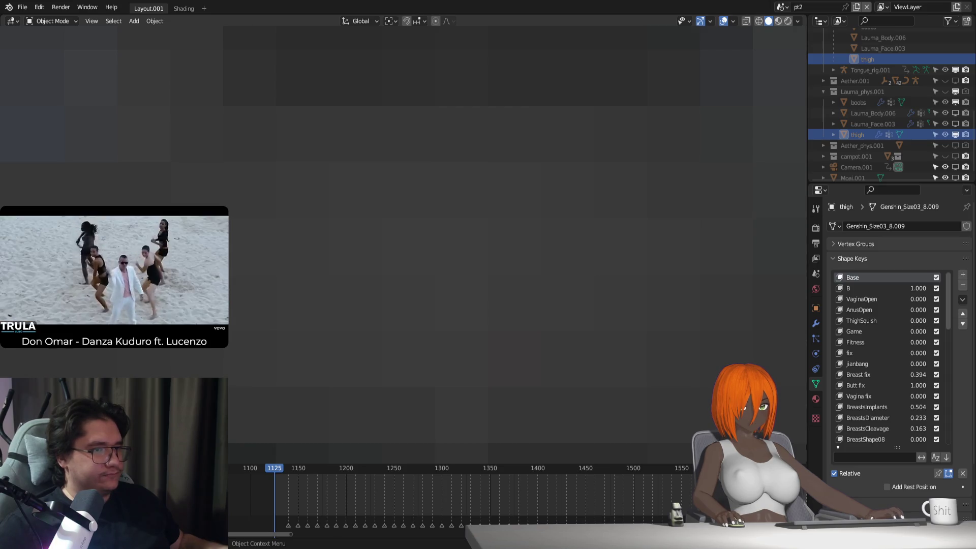
key("alt+h")
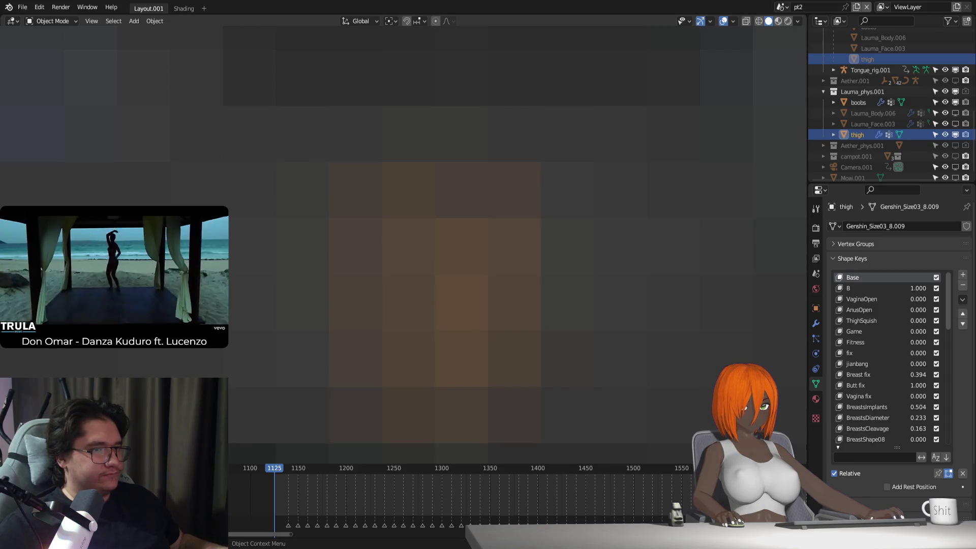
key("Tab")
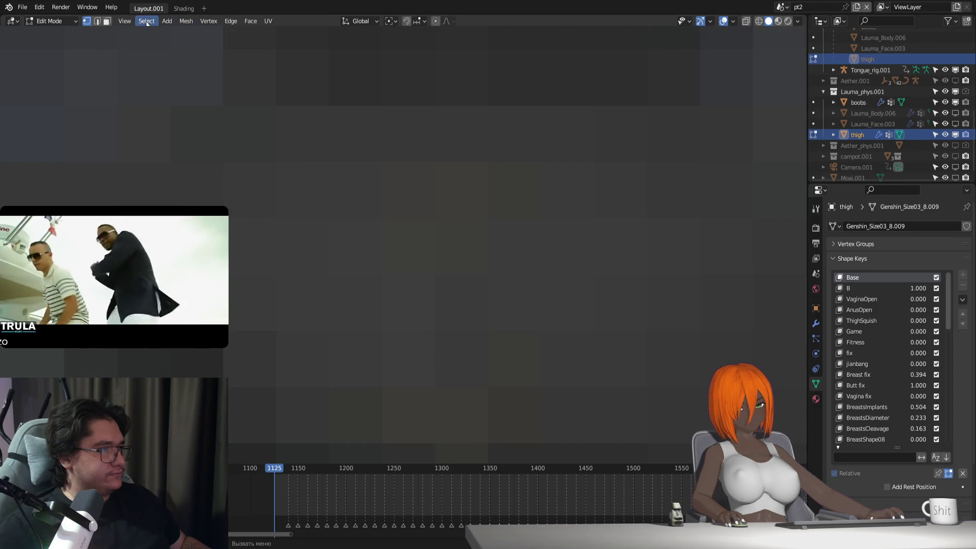
Add a new vertex group to the thigh and name it PIM.
left_click(846, 259)
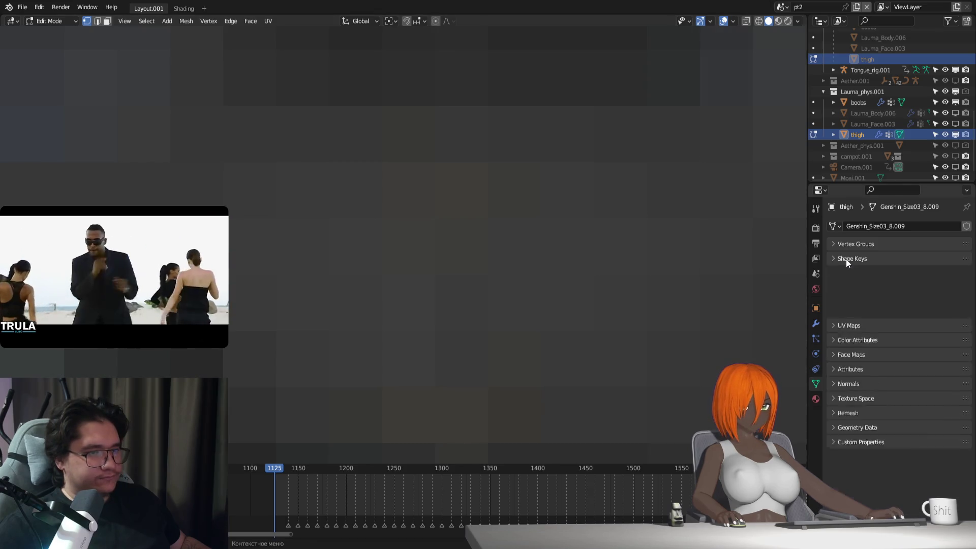
left_click(850, 245)
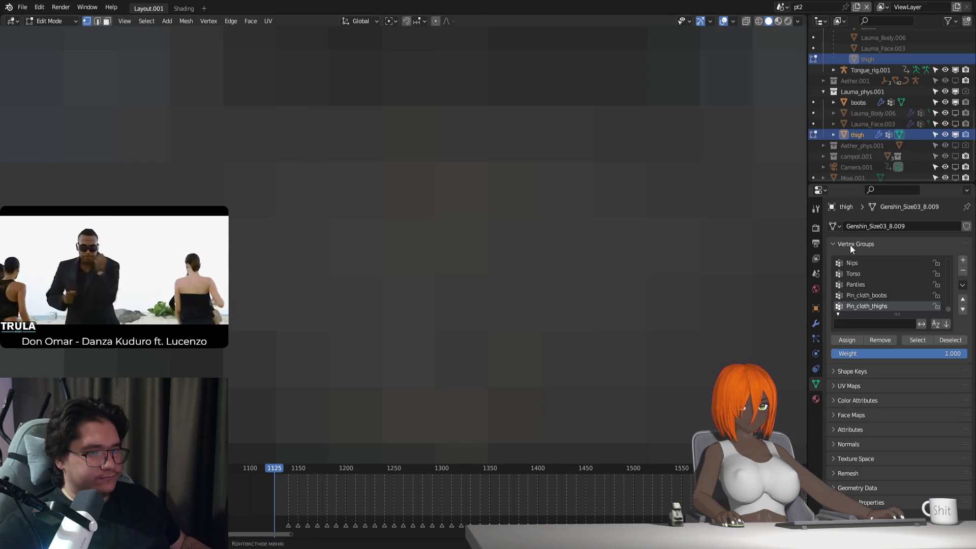
left_click(963, 260)
double_click(868, 305)
type("P")
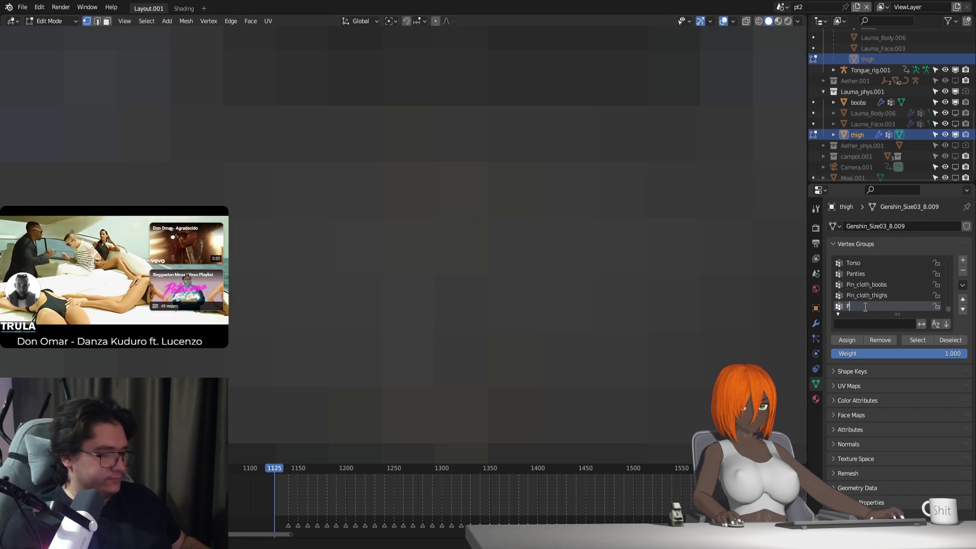
type("i")
key("Return")
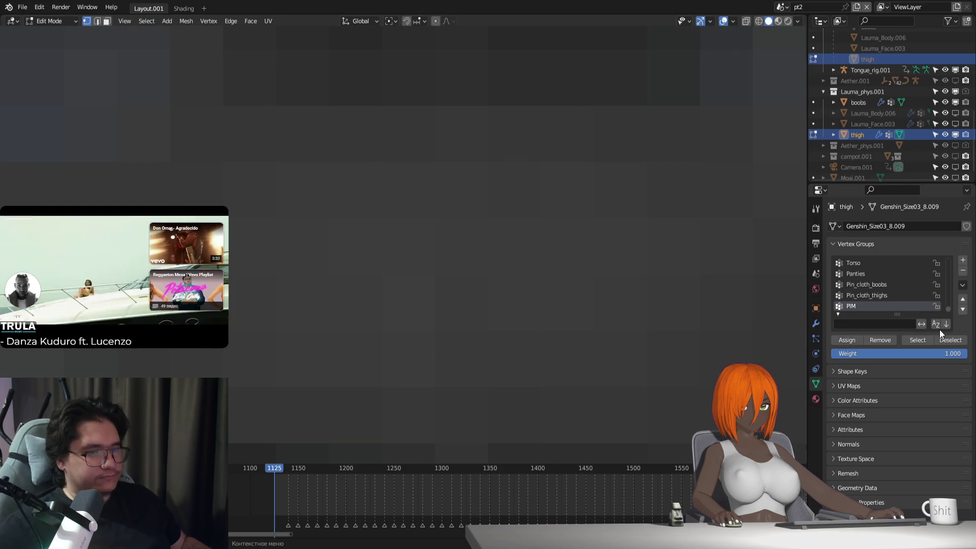
Leave Edit Mode, check the PIM weights in Weight Paint, and return to Object Mode.
key("Tab")
key("ctrl+Tab")
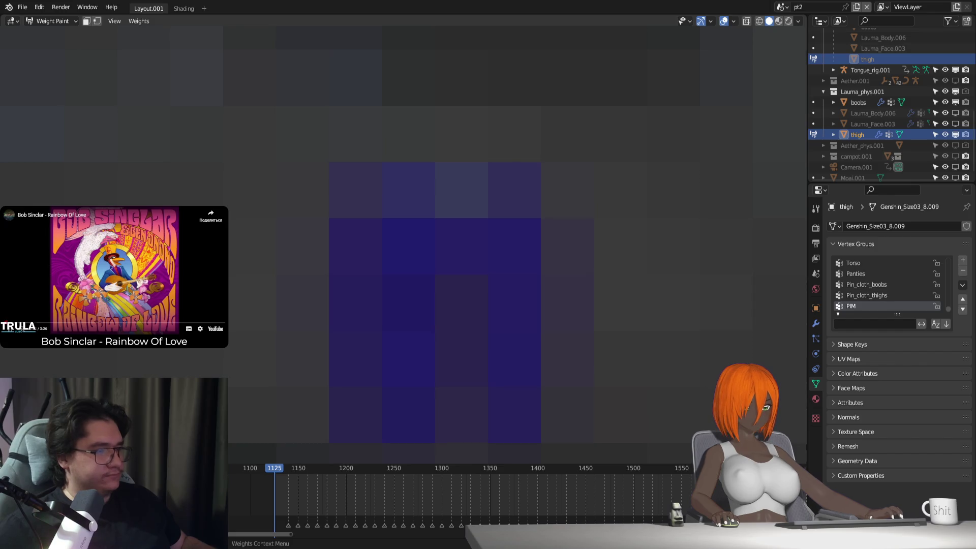
key("ctrl+Tab")
Add a Cloth simulation to the thigh in Physics properties.
left_click(816, 323)
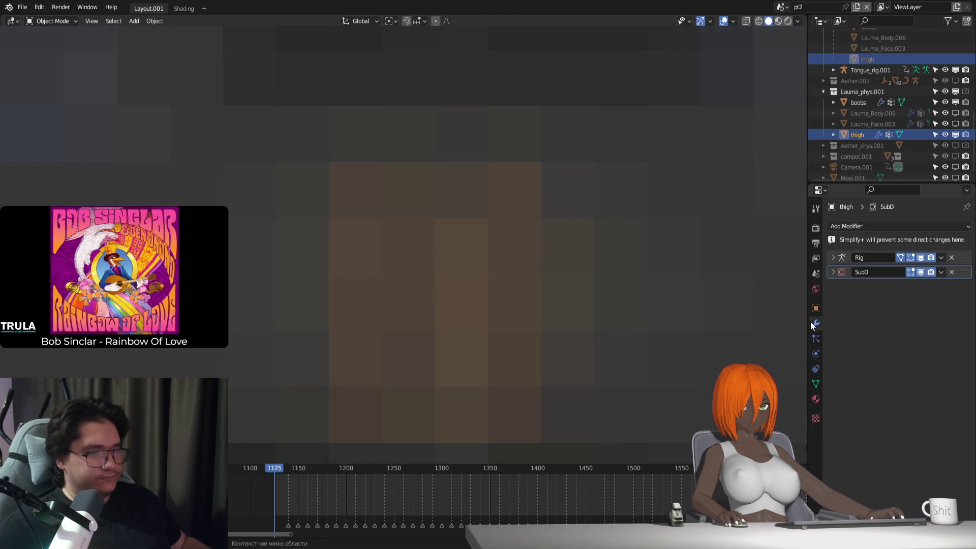
left_click(817, 355)
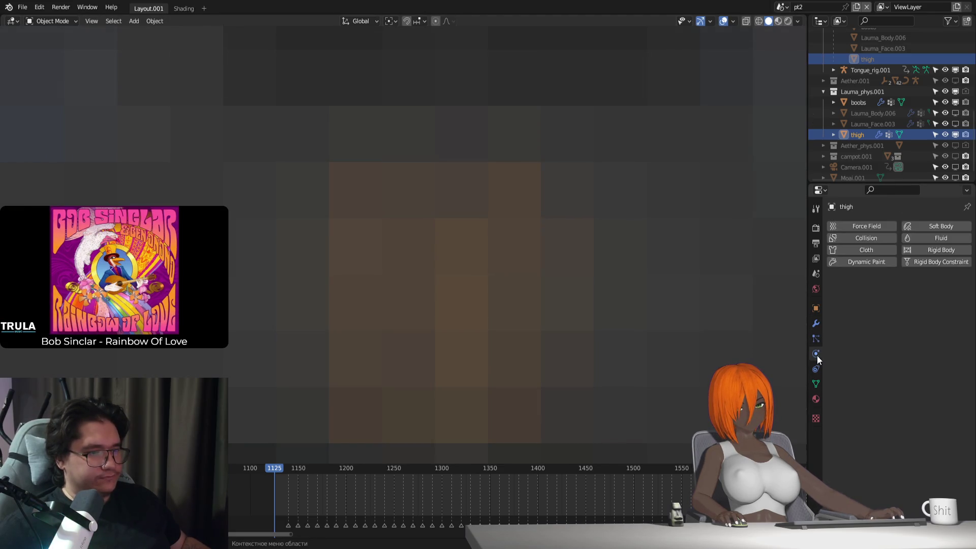
left_click(875, 249)
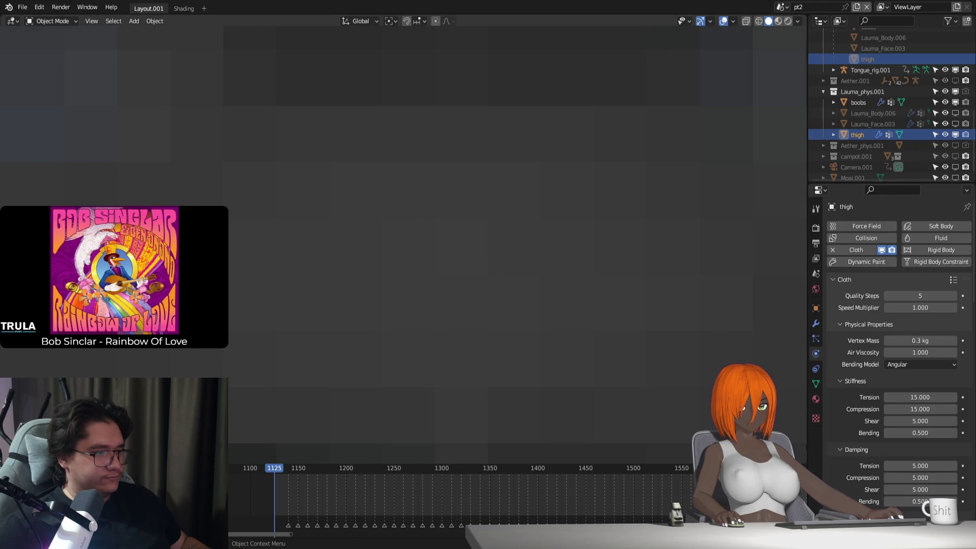
scroll(336, 488, "up", 3)
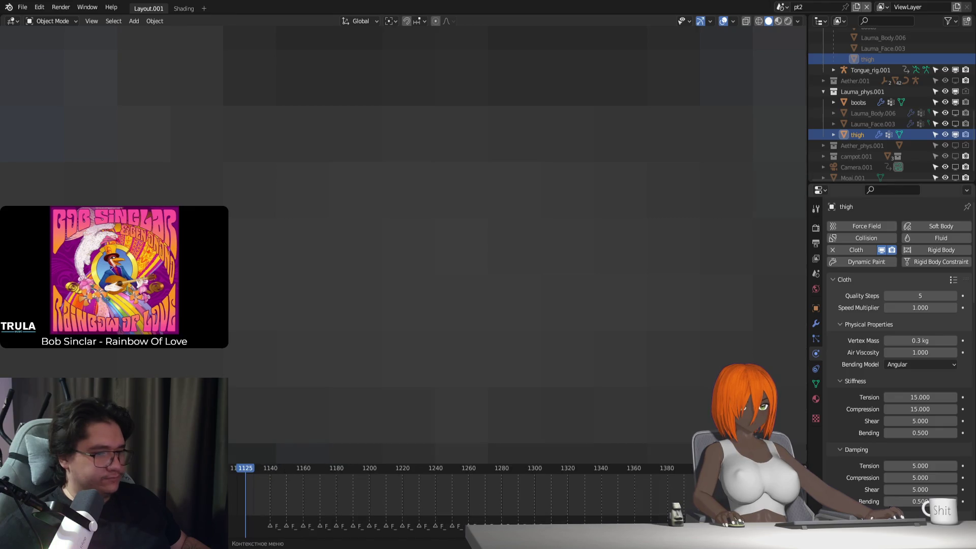
scroll(870, 486, "down", 8)
scroll(870, 486, "down", 4)
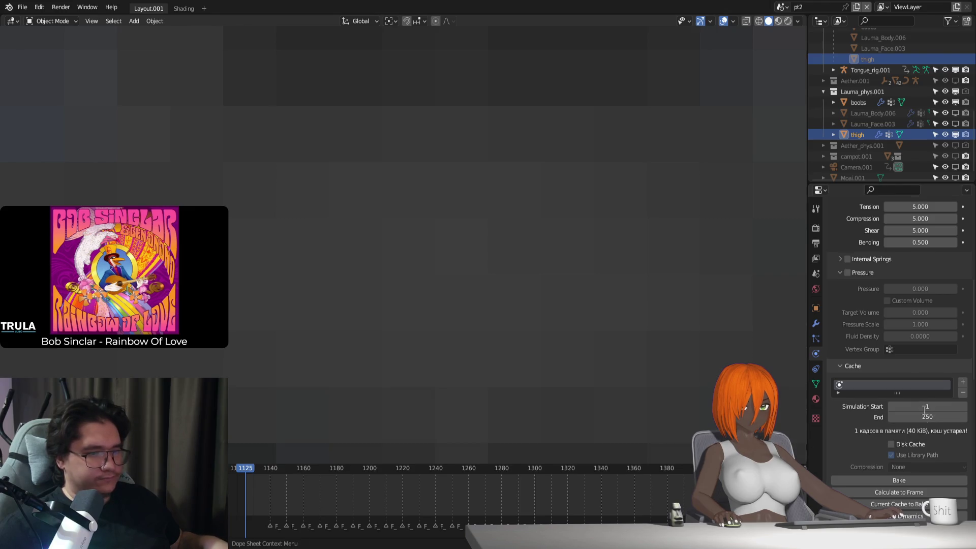
Set the cloth cache from frame 1125 to 2660 and play briefly to simulate.
left_click(924, 406)
type("1125")
key("Return")
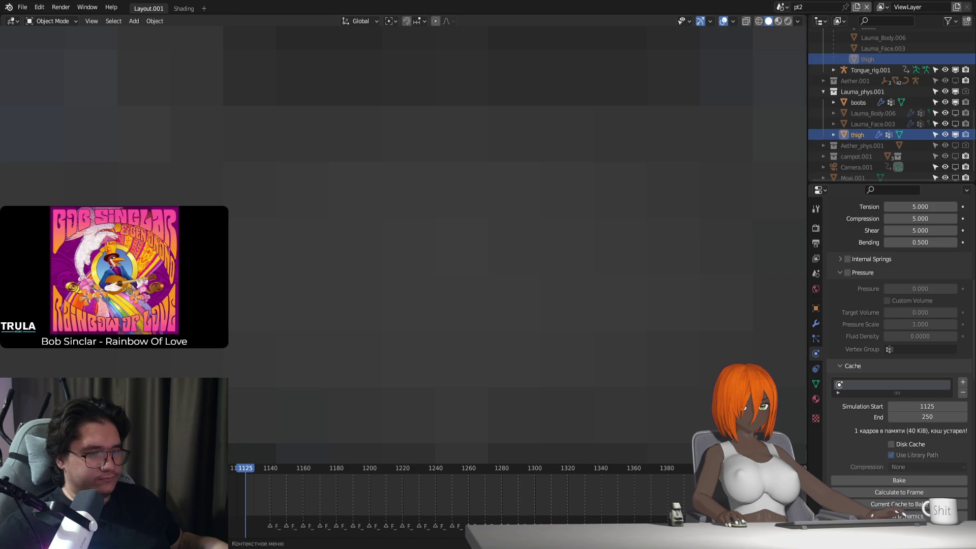
left_click(931, 418)
type("2660")
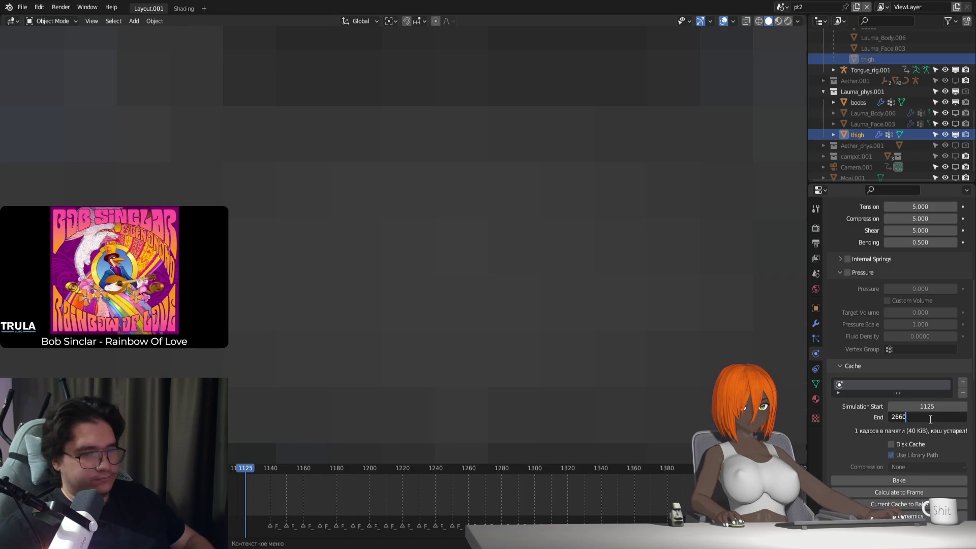
key("Return")
key("space")
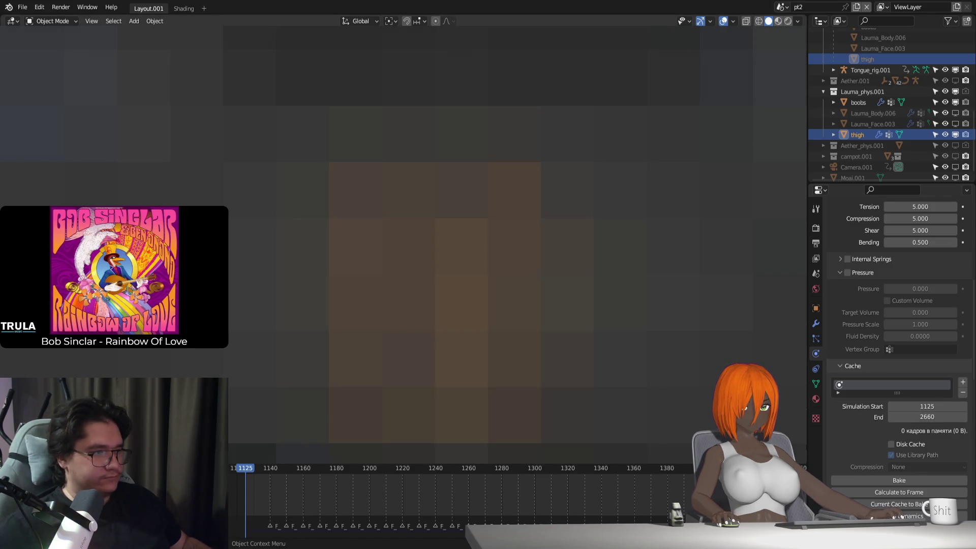
key("Escape")
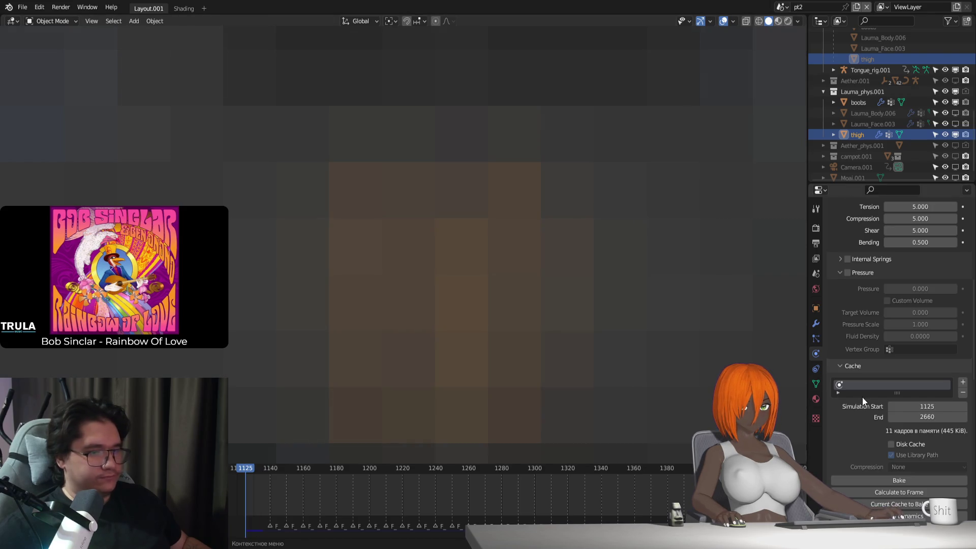
scroll(915, 405, "down", 6)
Use the PIM vertex group as the cloth pin group and test the simulation.
left_click(914, 401)
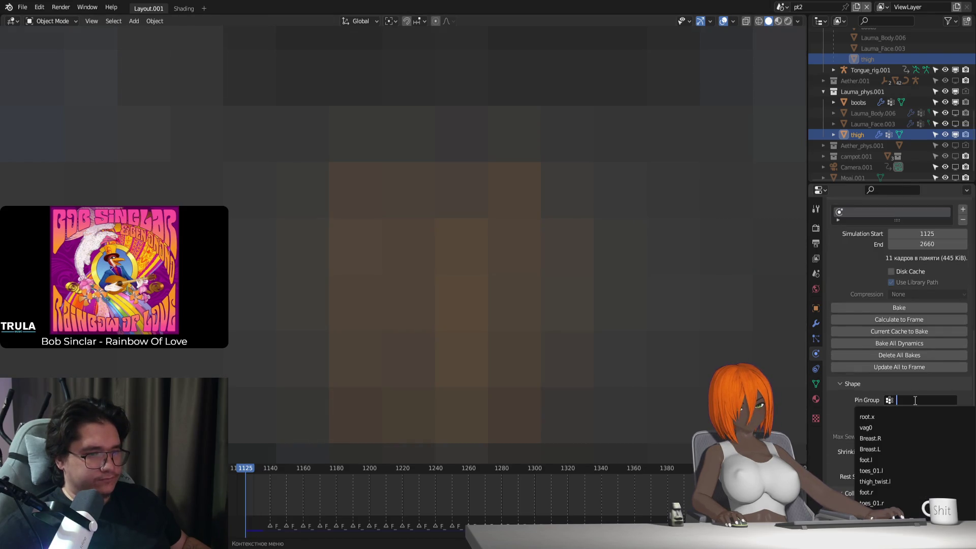
type("pim")
key("Return")
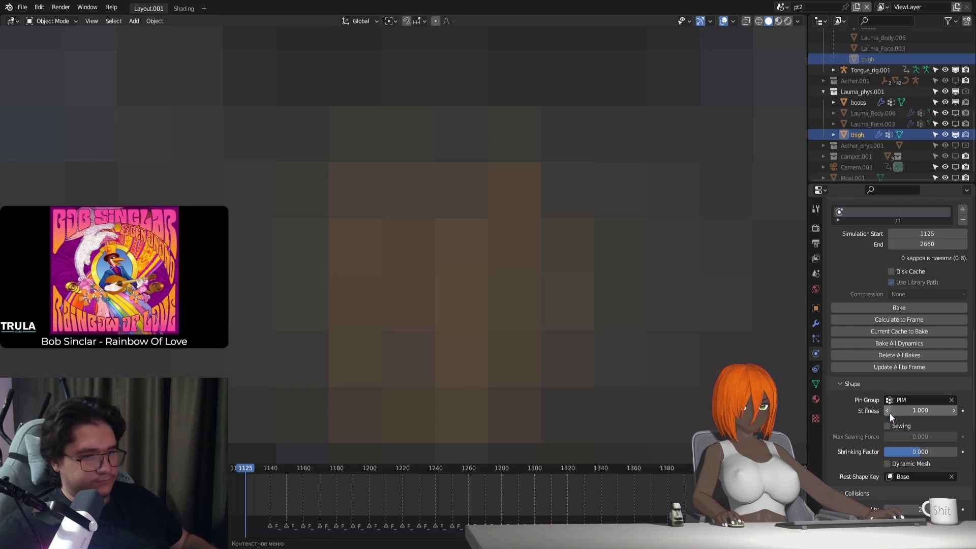
key("space")
key("Escape")
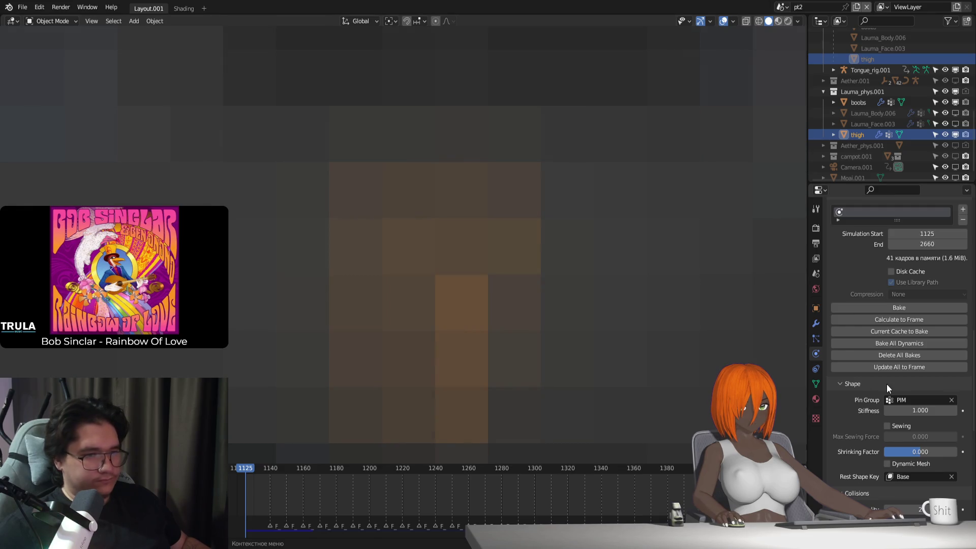
Set the cloth vertex mass to 6 kg and quality steps to 10.
scroll(887, 388, "up", 15)
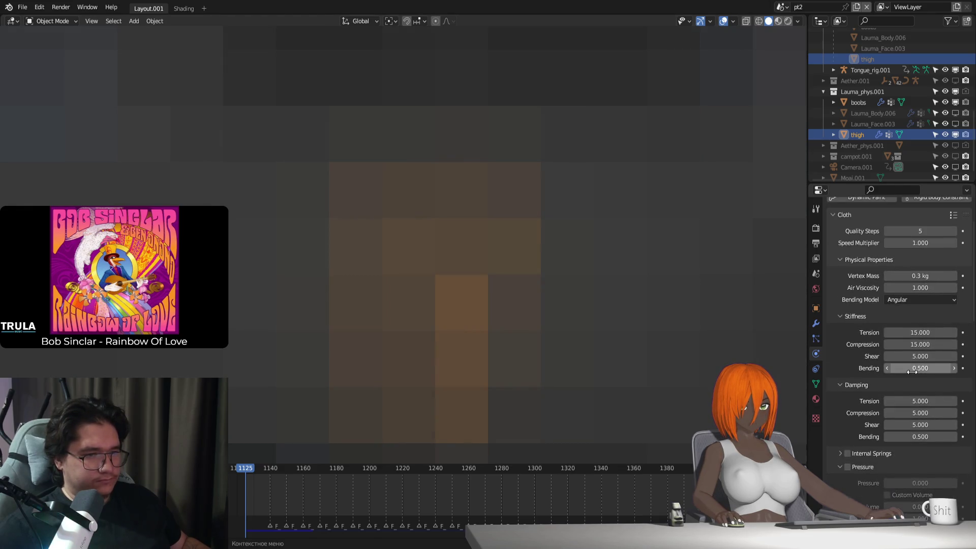
scroll(912, 372, "up", 3)
left_click(923, 319)
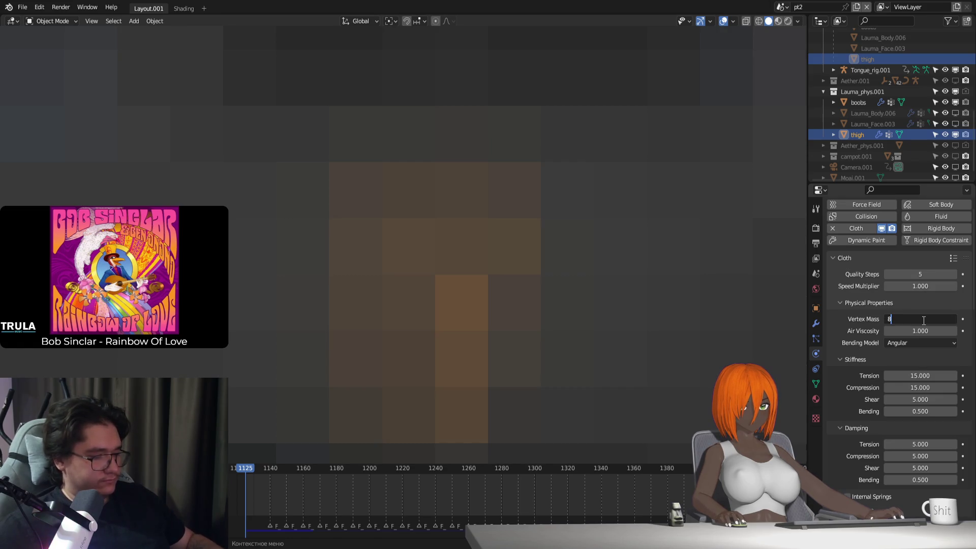
key("BackSpace")
type("6")
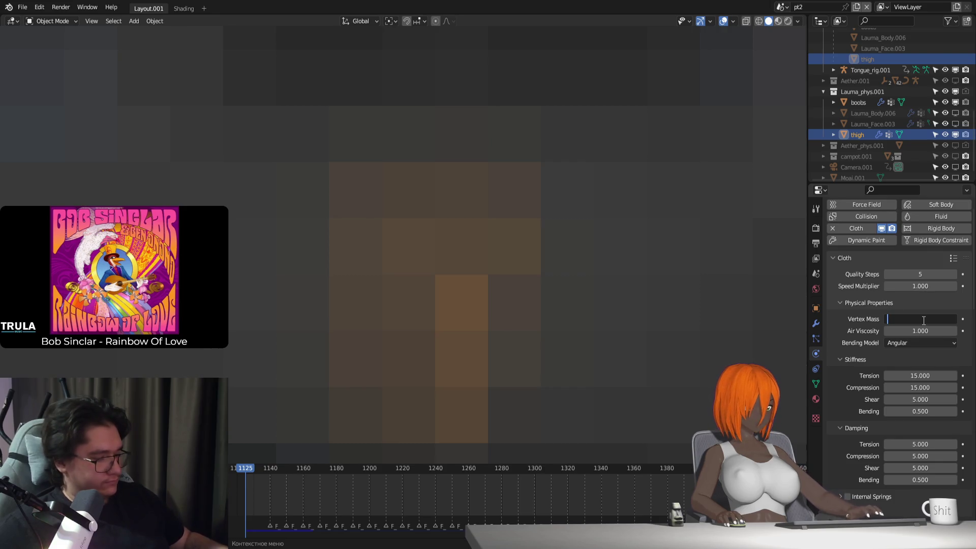
key("Return")
left_click(926, 275)
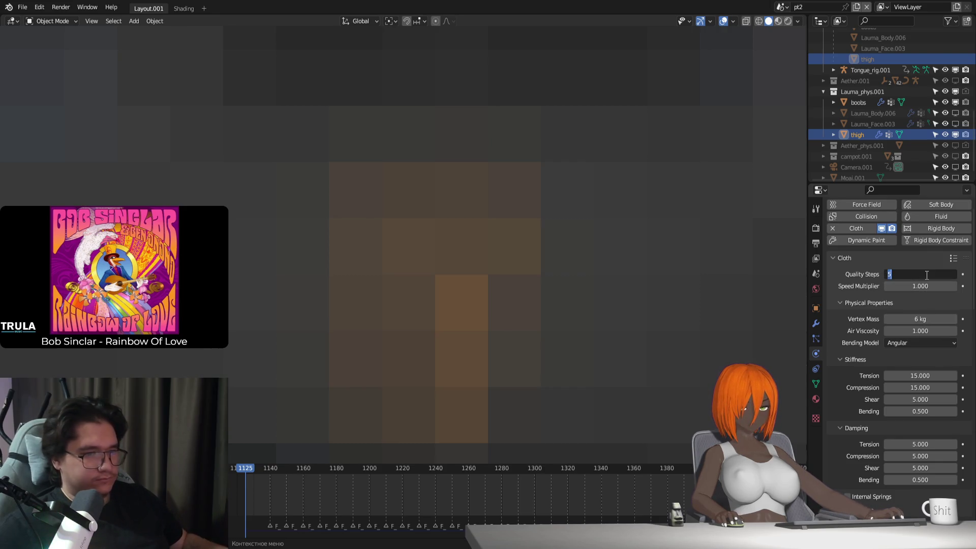
type("10")
key("Return")
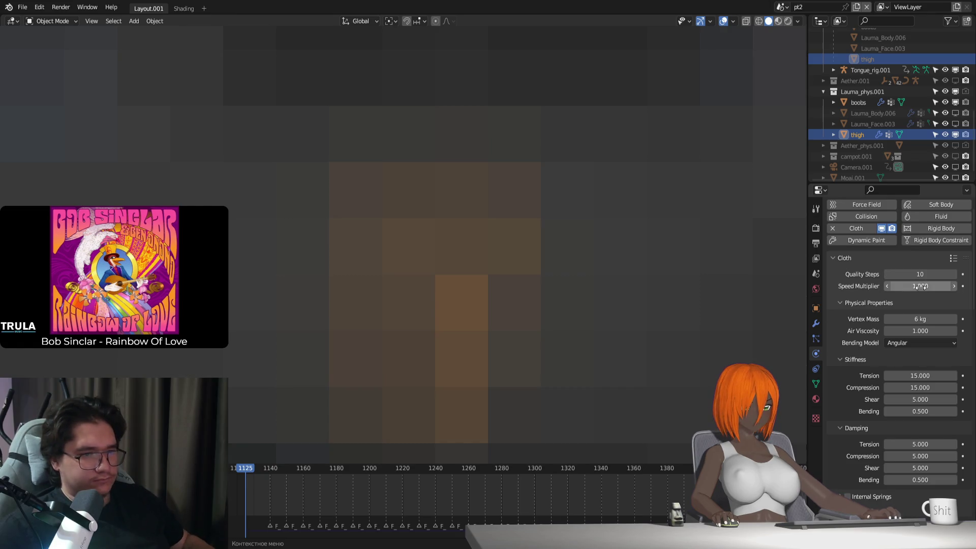
Set tension and compression stiffness to 2 and shear stiffness to 1.
scroll(923, 355, "down", 1)
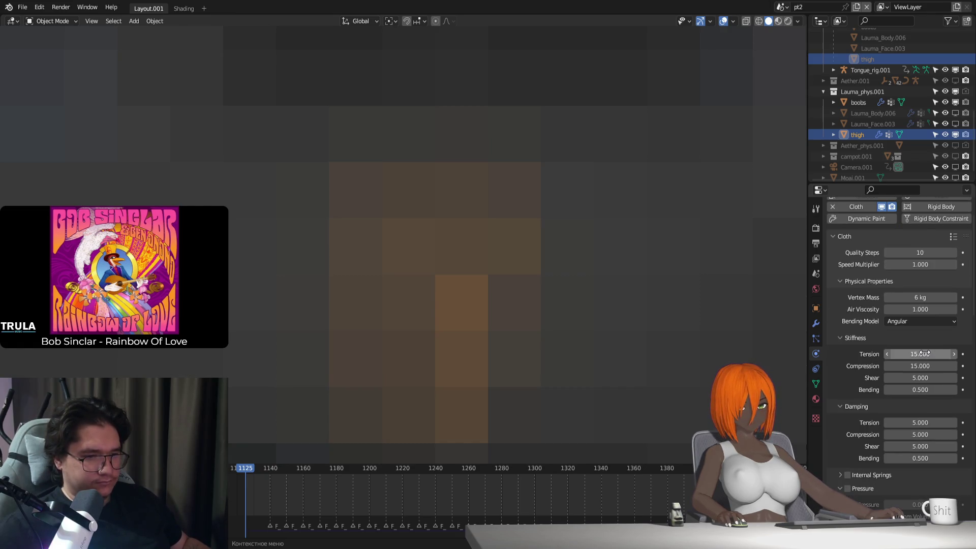
left_click_drag(922, 354, 925, 367)
type("2")
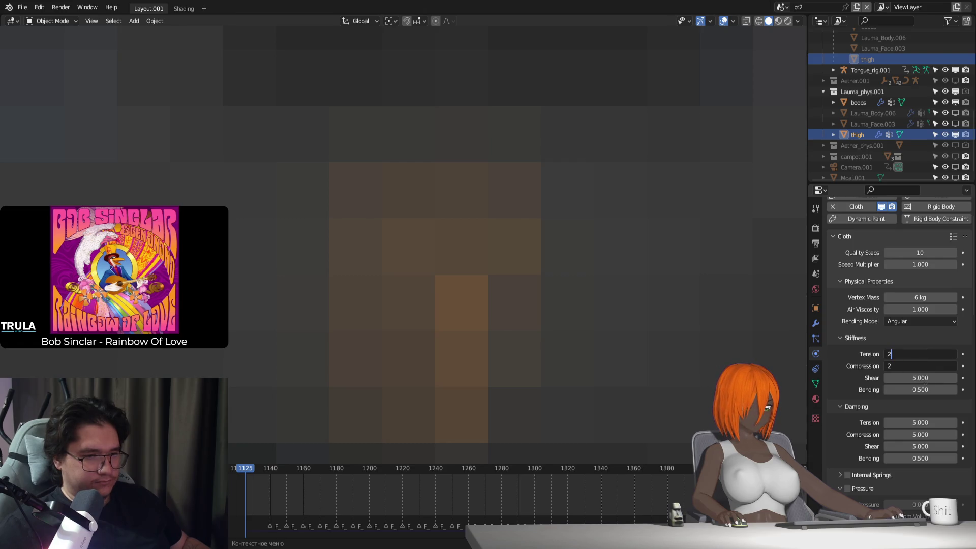
key("Return")
left_click(927, 378)
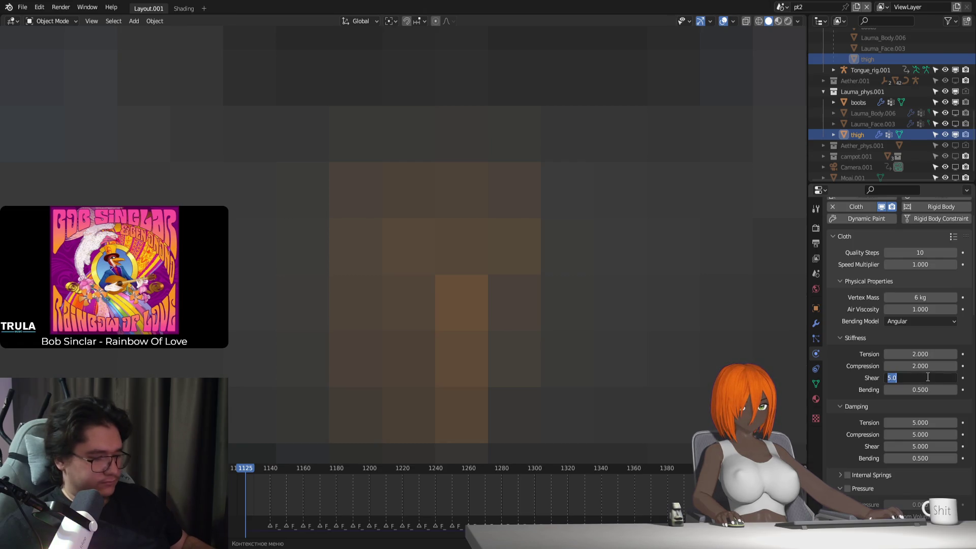
type("1")
key("Return")
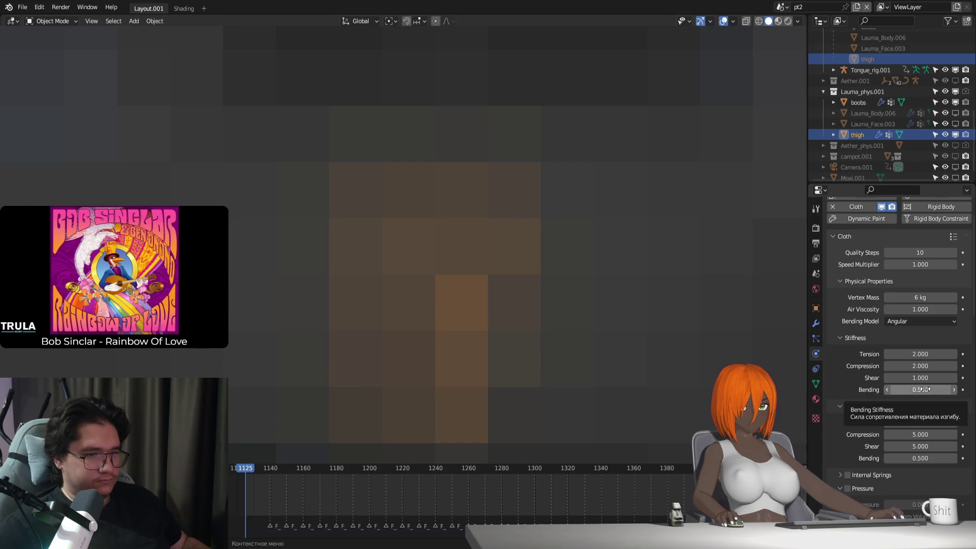
Set all four damping values to 0 and enable cloth Pressure.
left_click_drag(928, 425, 929, 458)
type("0")
key("Return")
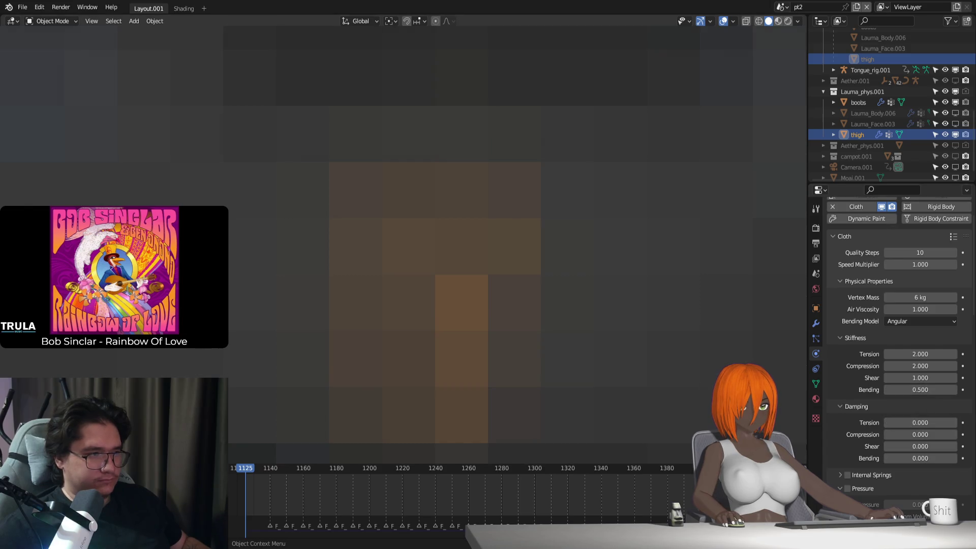
key("shift+Left")
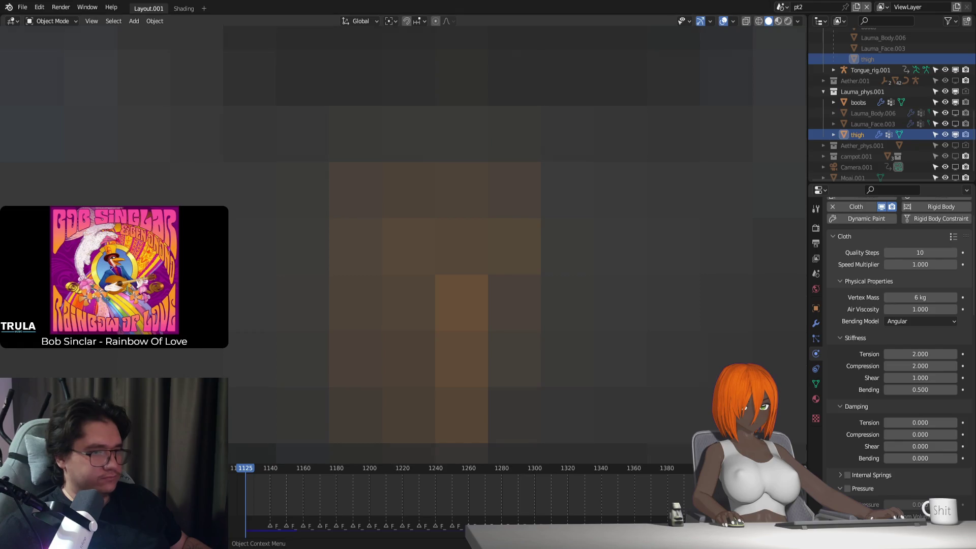
scroll(872, 422, "down", 5)
left_click(848, 359)
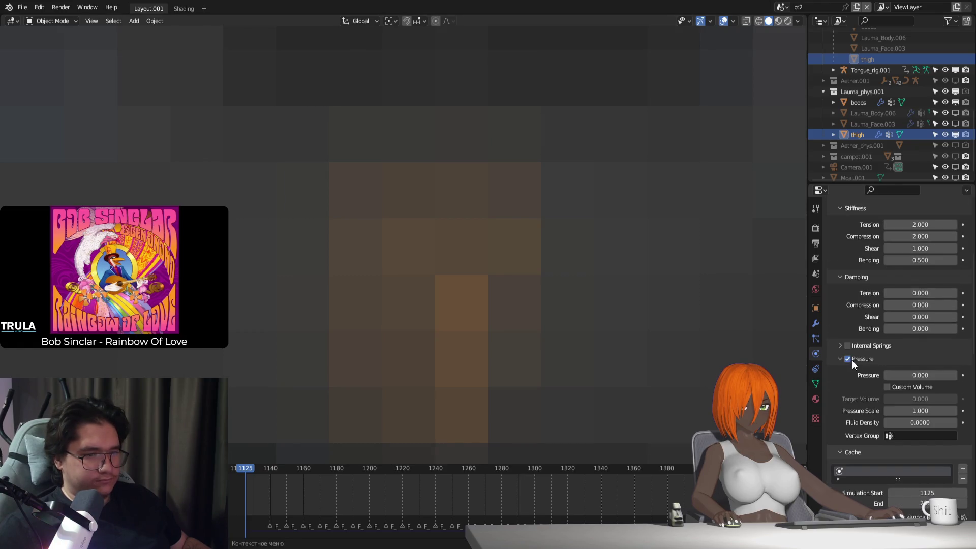
Set pressure scale to 3000 and fluid density to 500, then preview the cloth.
left_click(906, 410)
type("3000")
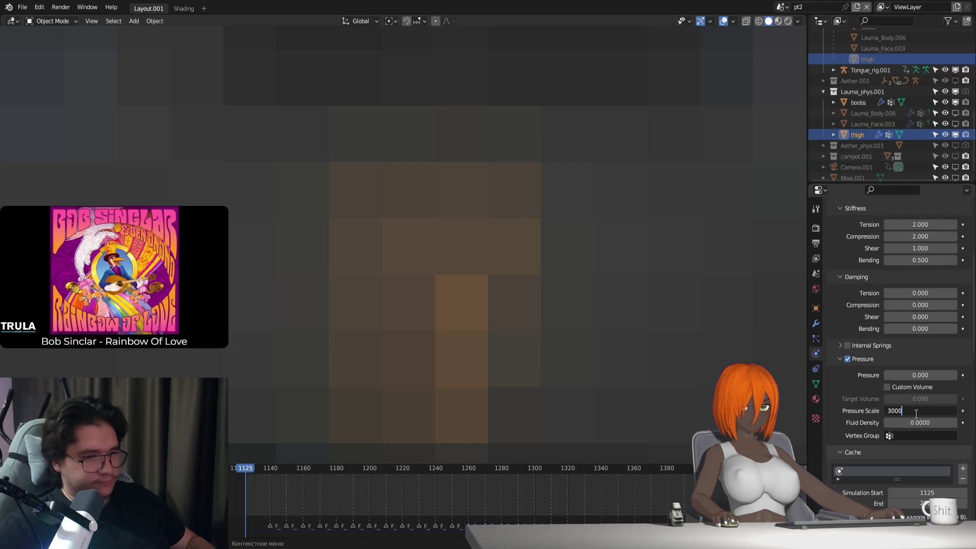
left_click(920, 424)
type("1")
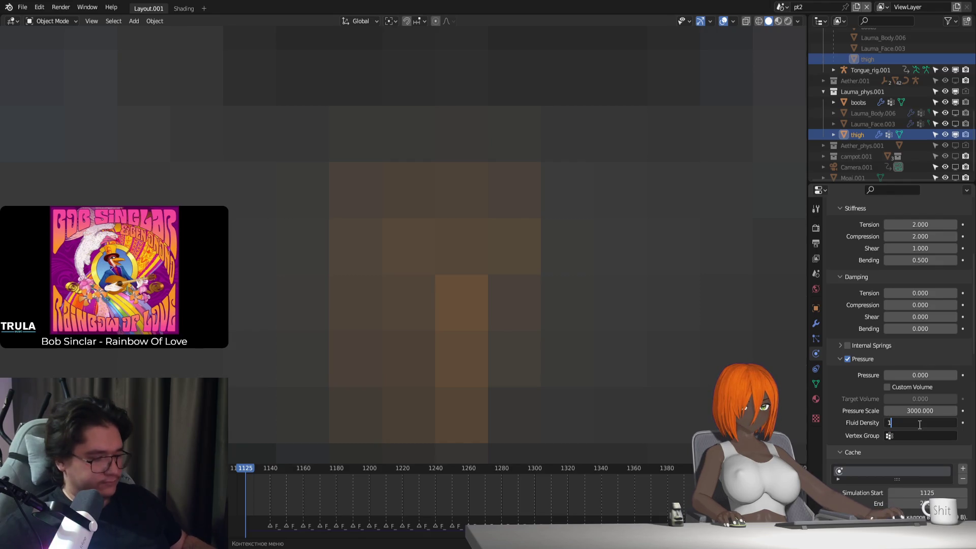
key("BackSpace")
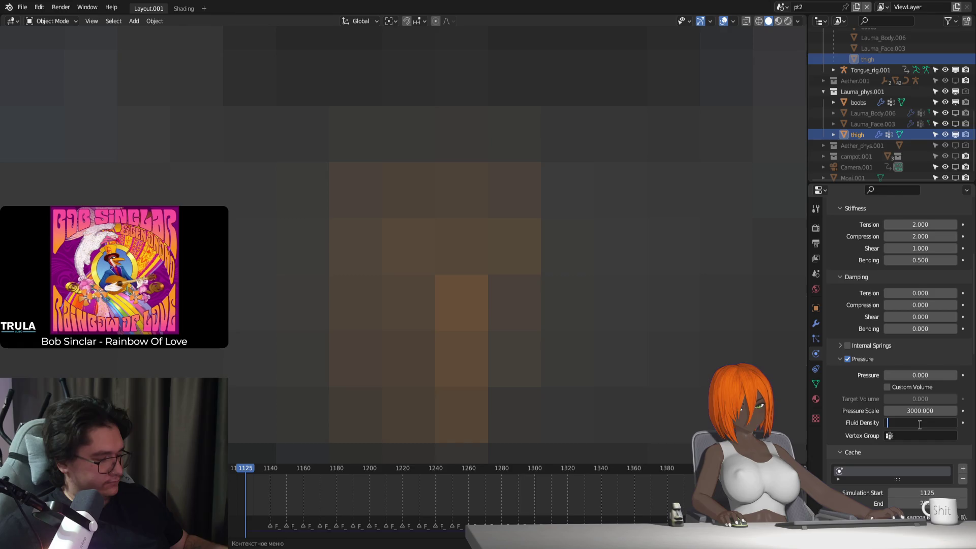
type("500")
key("Return")
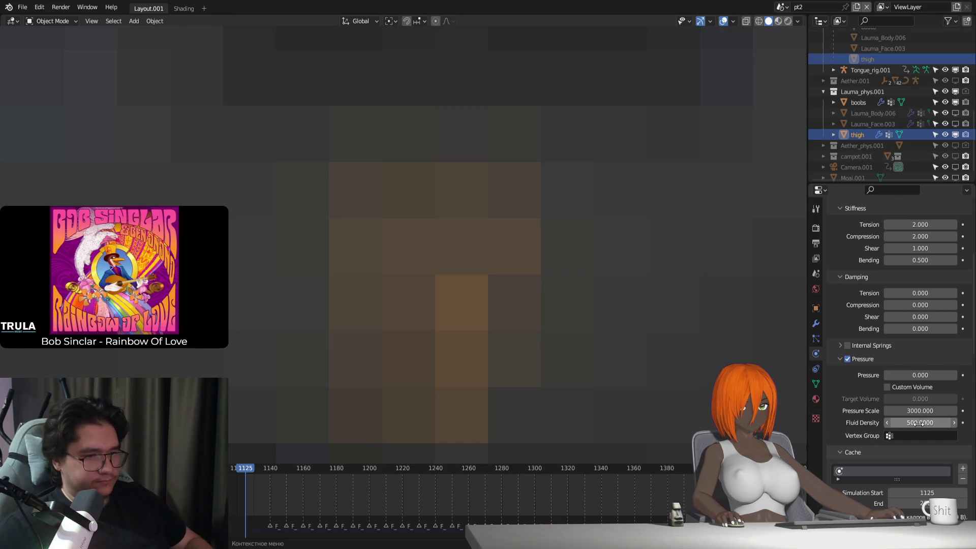
key("space")
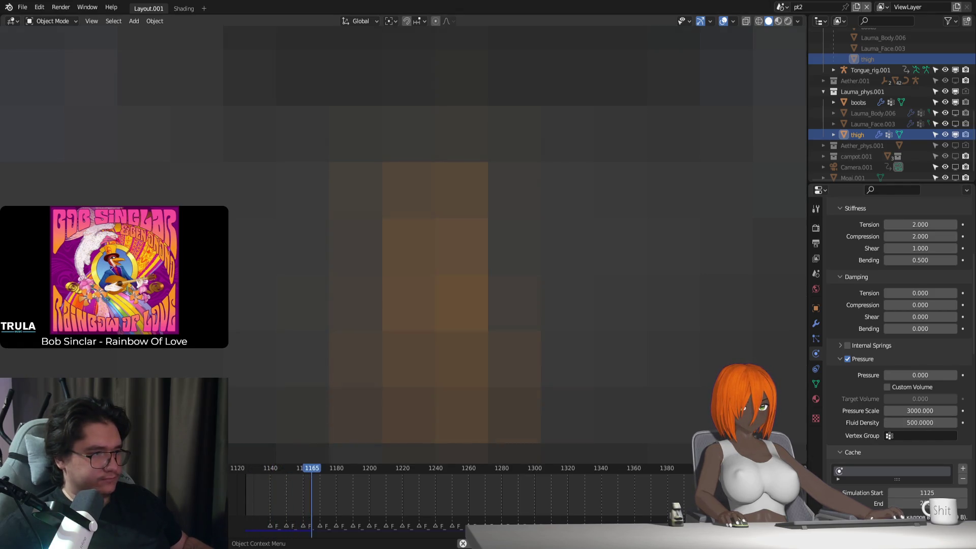
Set the cloth pressure to 0.100.
scroll(908, 389, "down", 3)
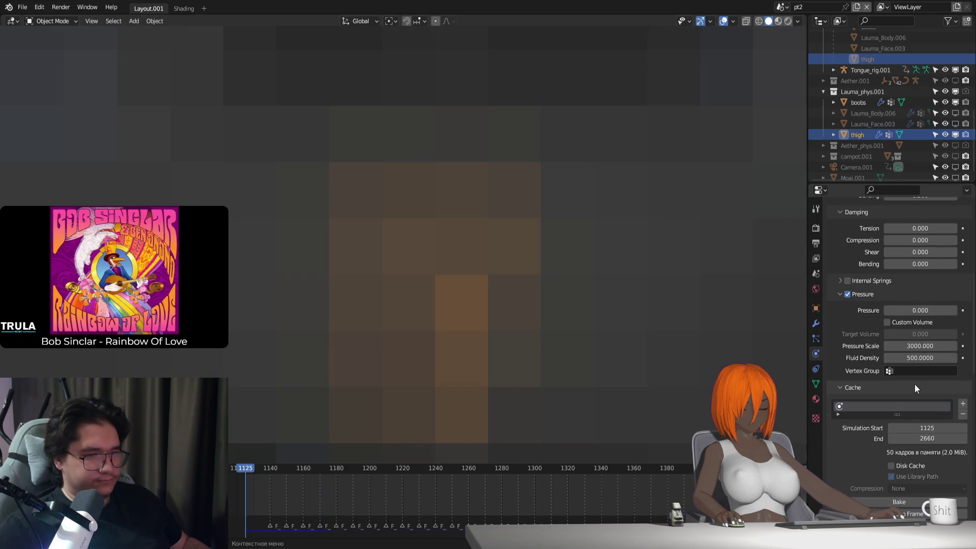
left_click(910, 311)
type("0.100")
key("Return")
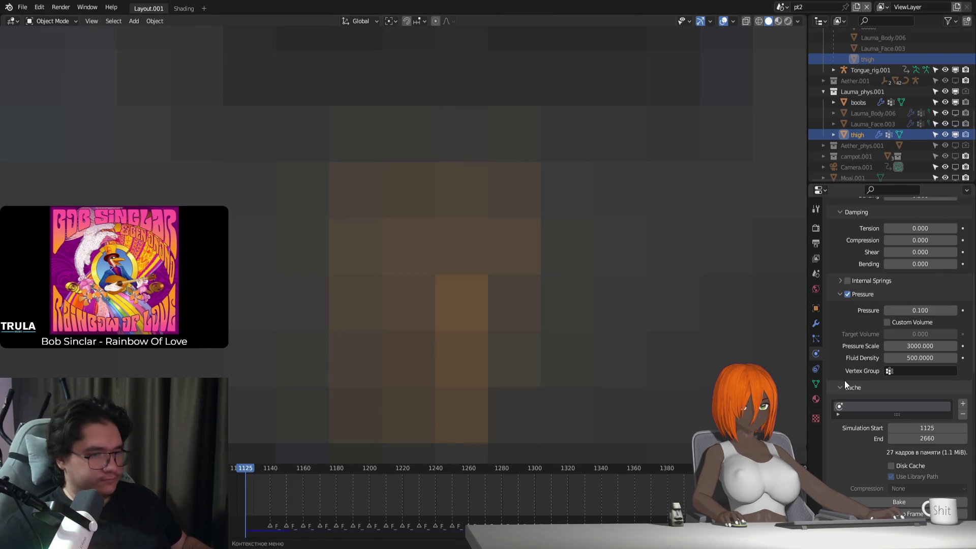
Lower the cloth collision distance to 0.005 m.
scroll(902, 426, "down", 11)
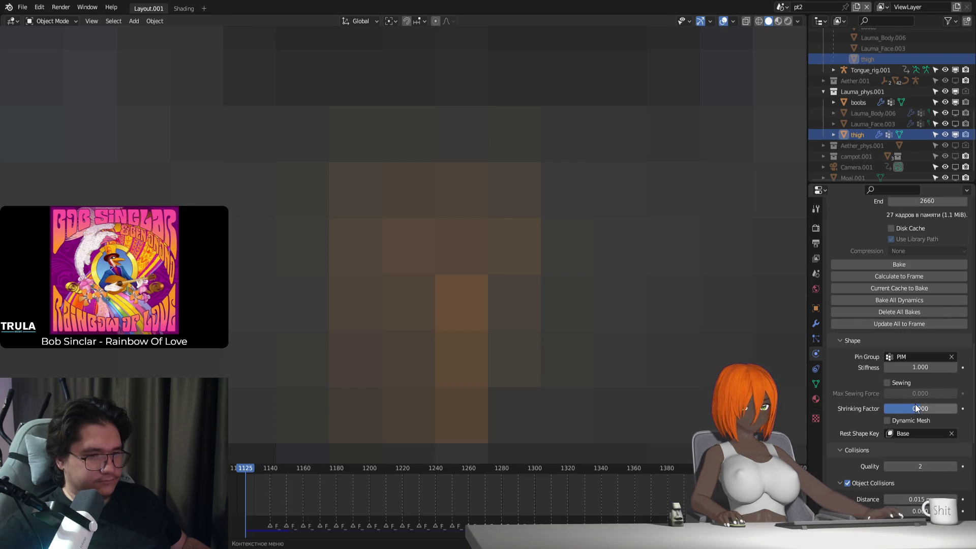
scroll(885, 462, "down", 3)
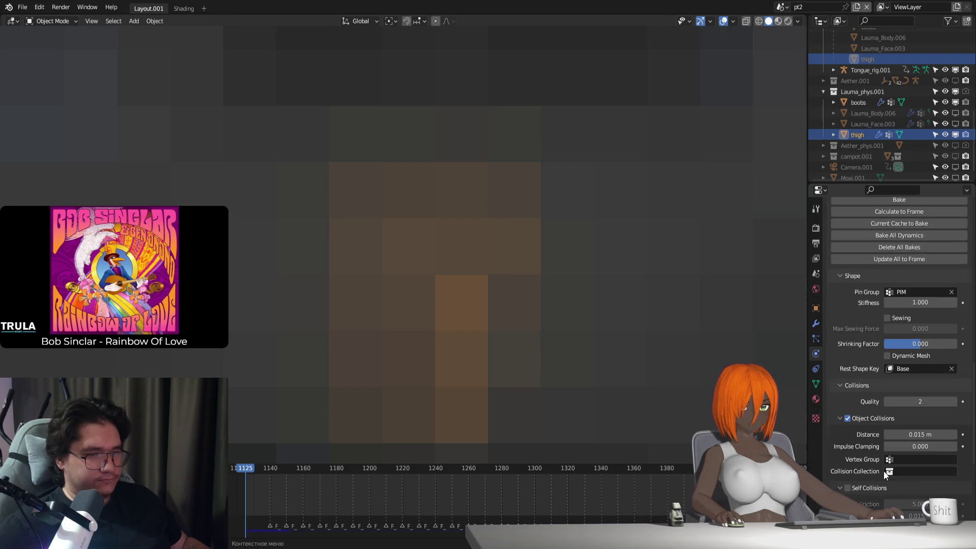
left_click_drag(926, 434, 884, 434)
left_click(913, 435)
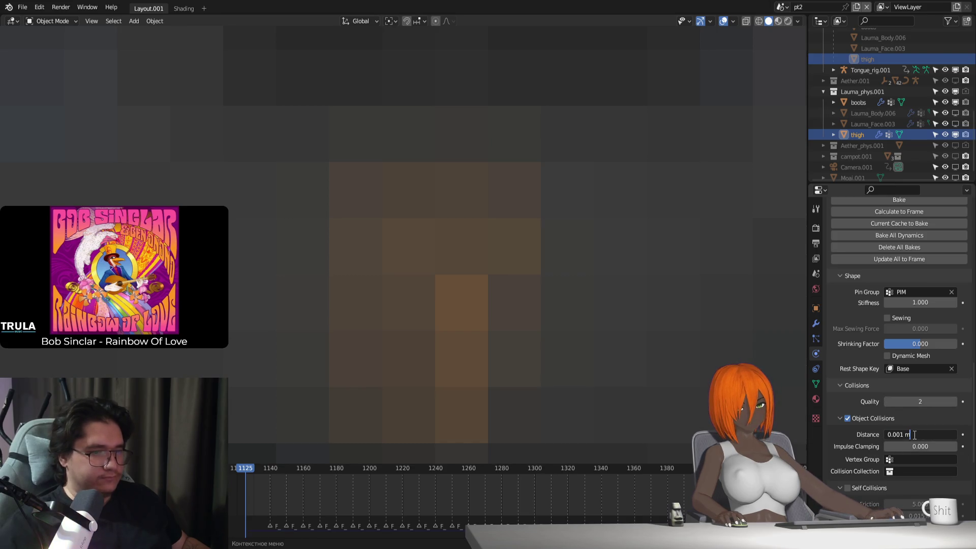
key("BackSpace")
type("5")
key("Return")
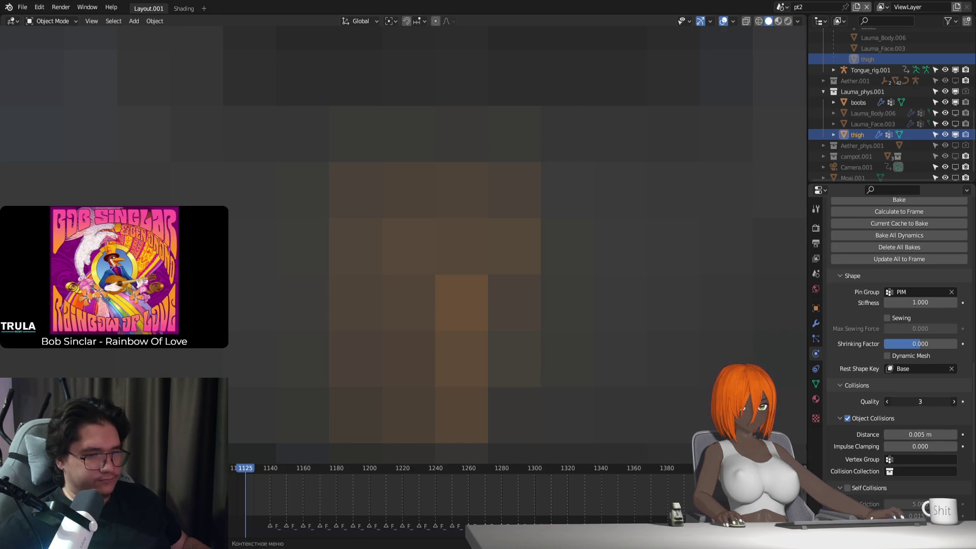
Set the Field Weights gravity to 0 and play the simulation to test it.
scroll(939, 405, "down", 6)
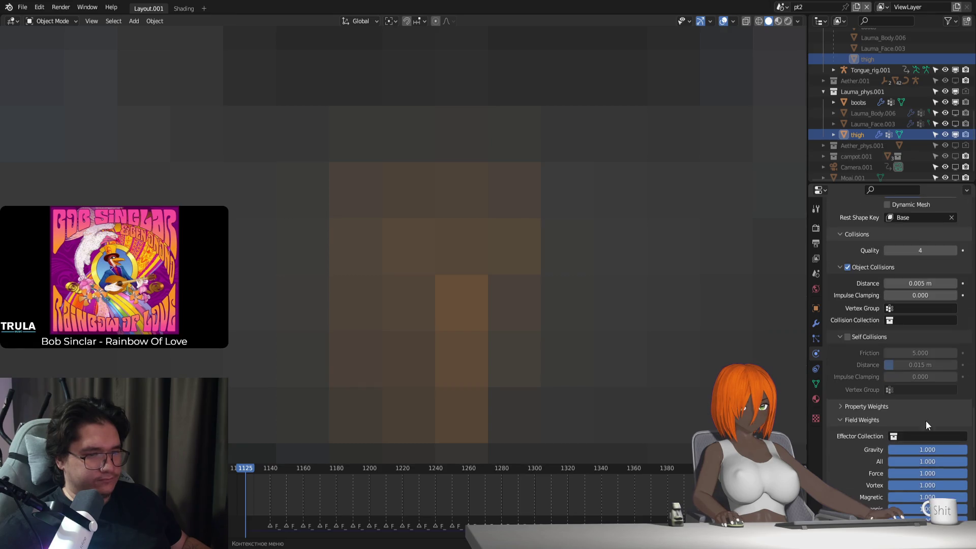
scroll(939, 405, "down", 3)
key("BackSpace")
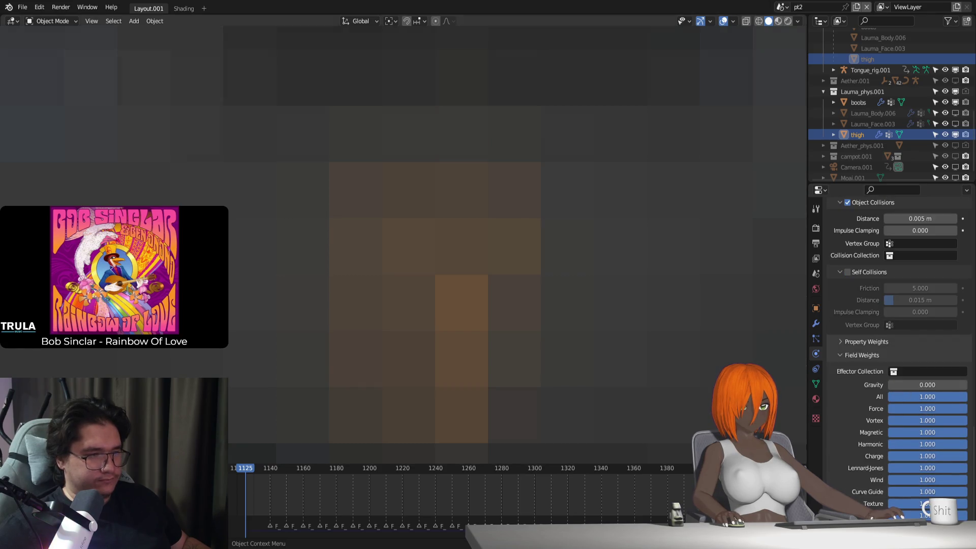
key("space")
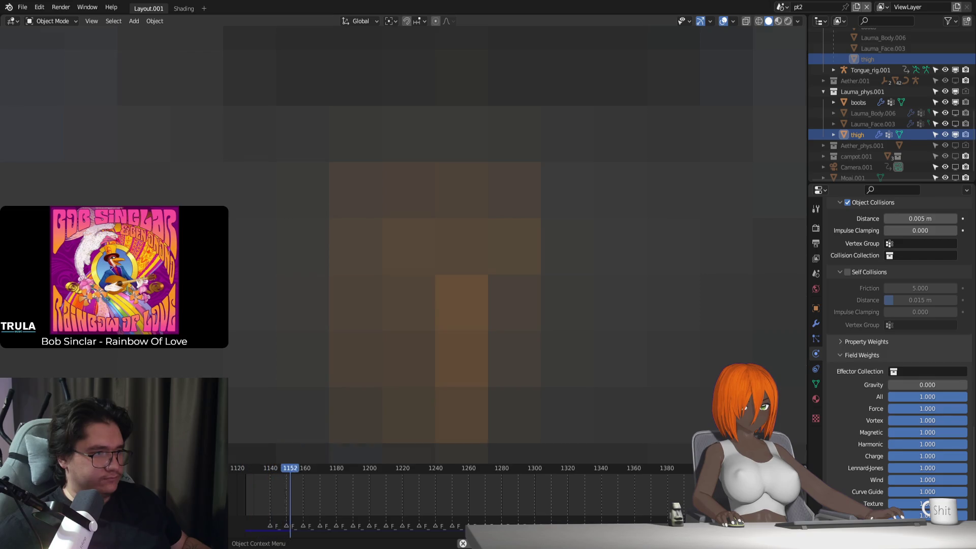
key("Escape")
Switch the thigh to Weight Paint, play the cloth, and return to frame 1125.
key("ctrl+Tab")
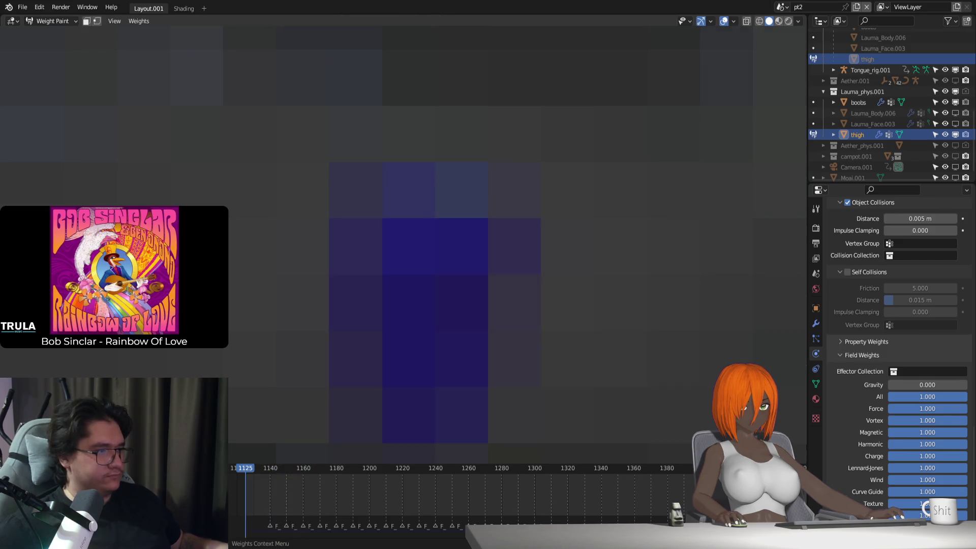
key("space")
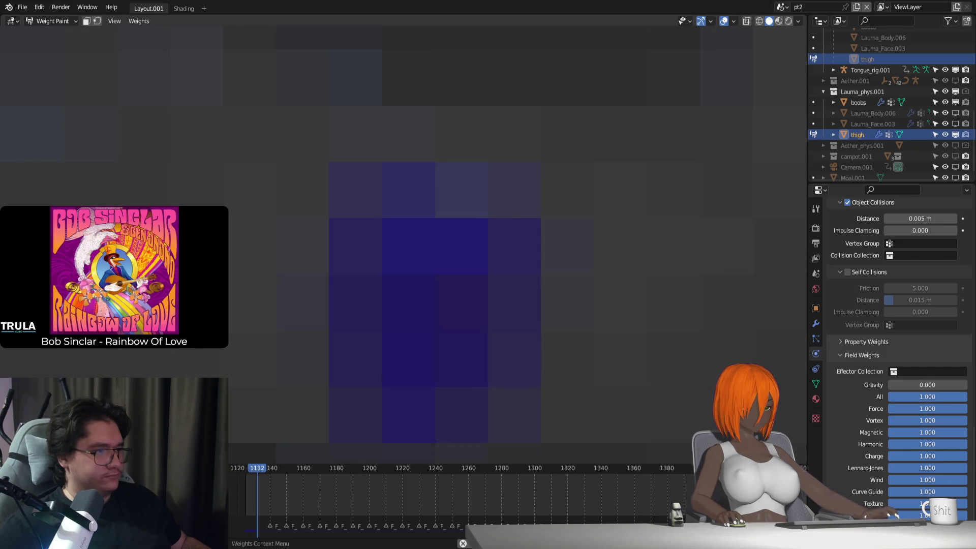
key("Escape")
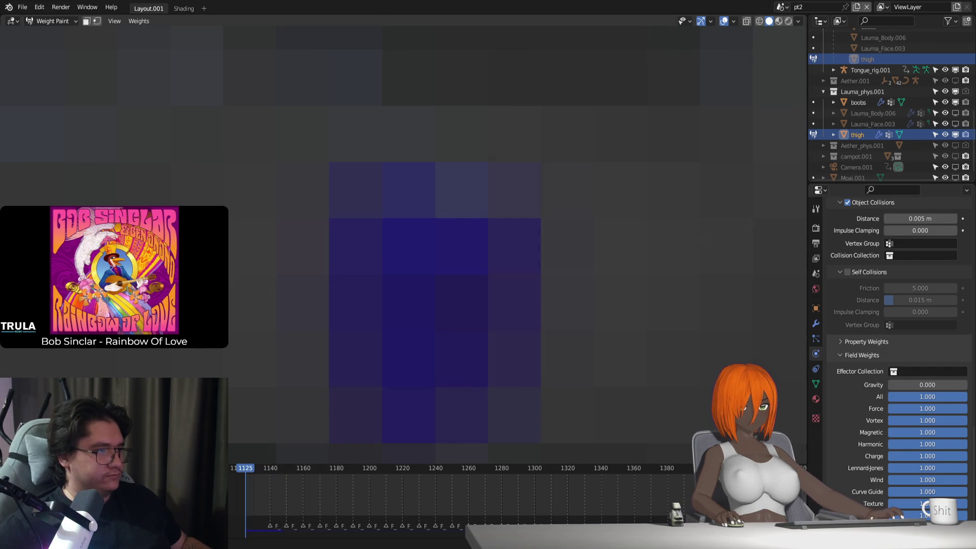